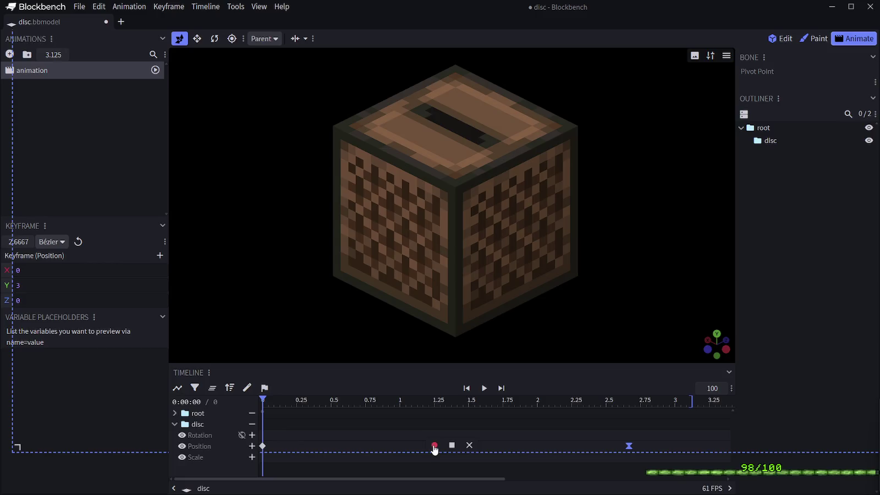
- Record the disc-insert animation as a 1920 × 1080 animated PNG capture
left_click(434, 445)
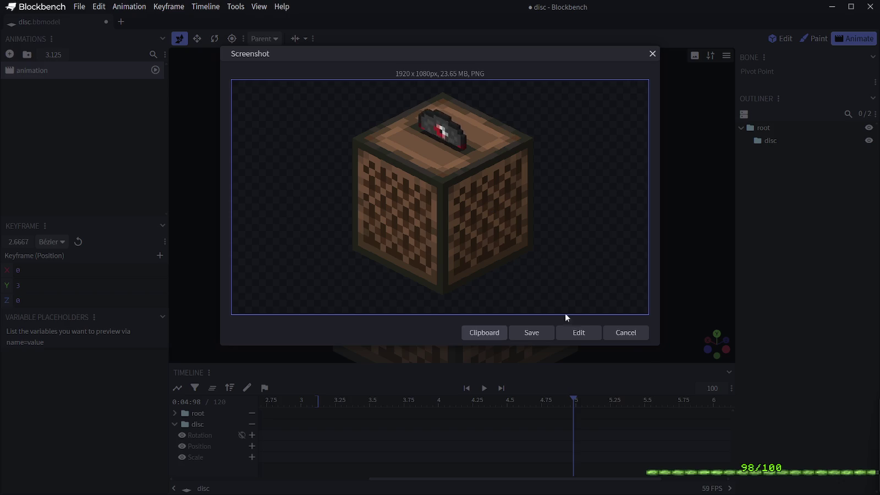
- Discard the screenshot preview and switch the viewport to the saved 'test' camera angle
left_click(626, 332)
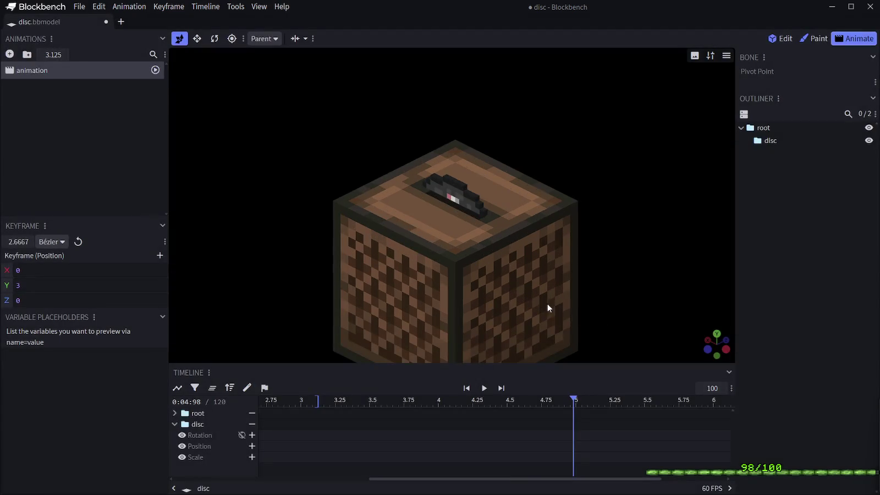
left_click(725, 56)
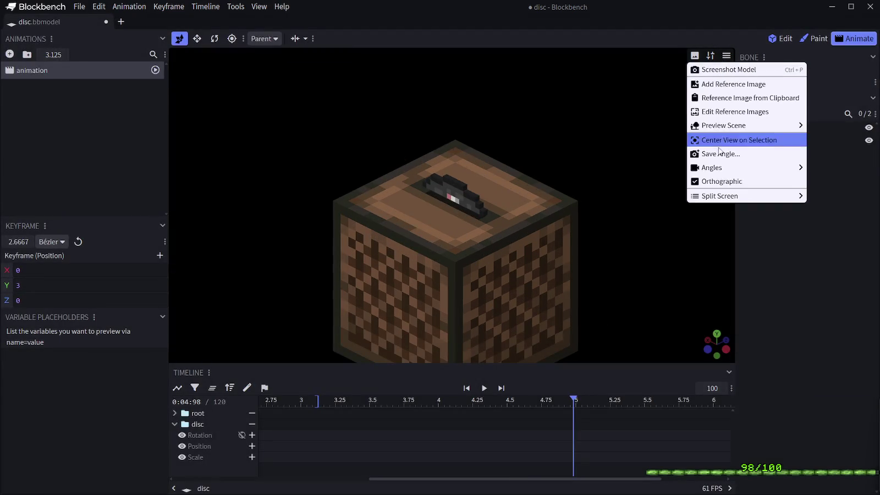
mouse_move(715, 167)
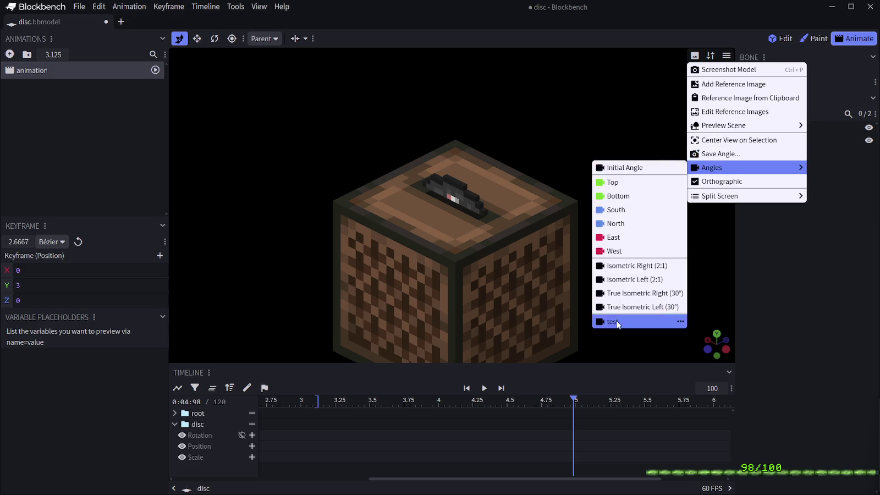
left_click(618, 319)
- Scrub the timeline to the start and to about 3 seconds, then play the animation
left_click_drag(293, 396, 224, 398)
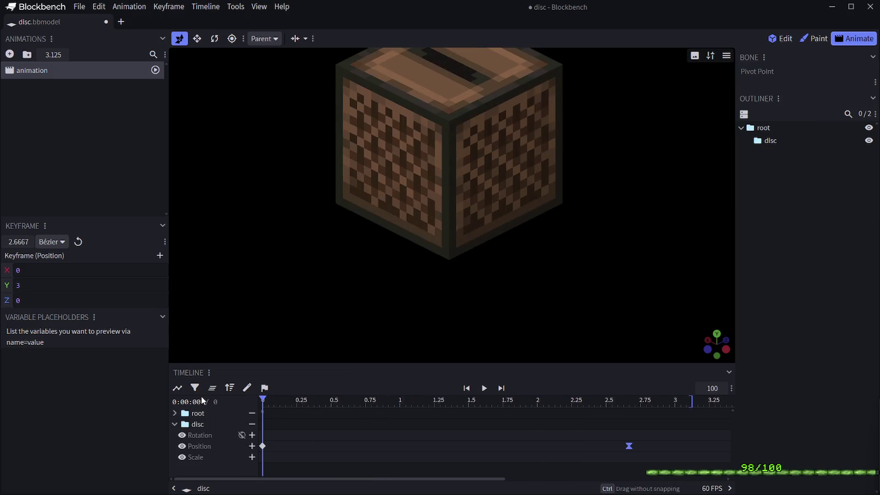
mouse_move(639, 402)
left_mouse_down()
mouse_move(691, 400)
mouse_move(584, 402)
left_mouse_up()
key("space")
key("space")
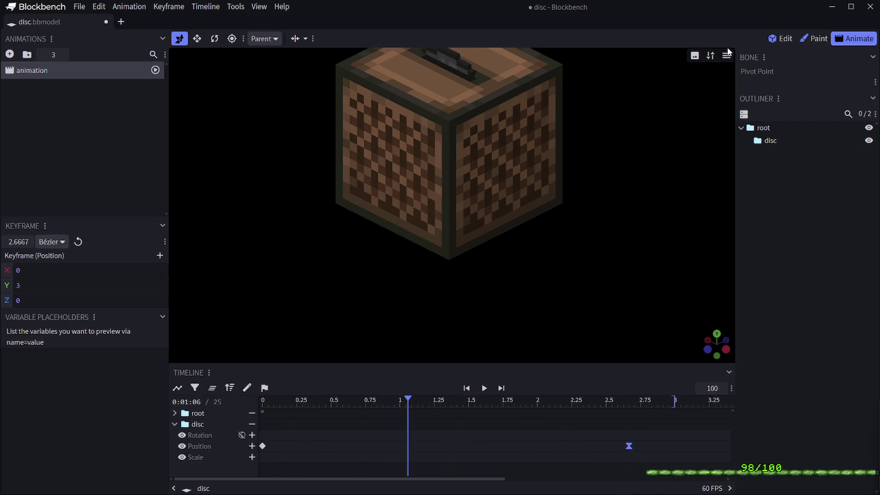
- Reapply the 'test' camera angle and zoom the viewport to frame the jukebox
left_click(726, 55)
mouse_move(722, 171)
left_click(621, 321)
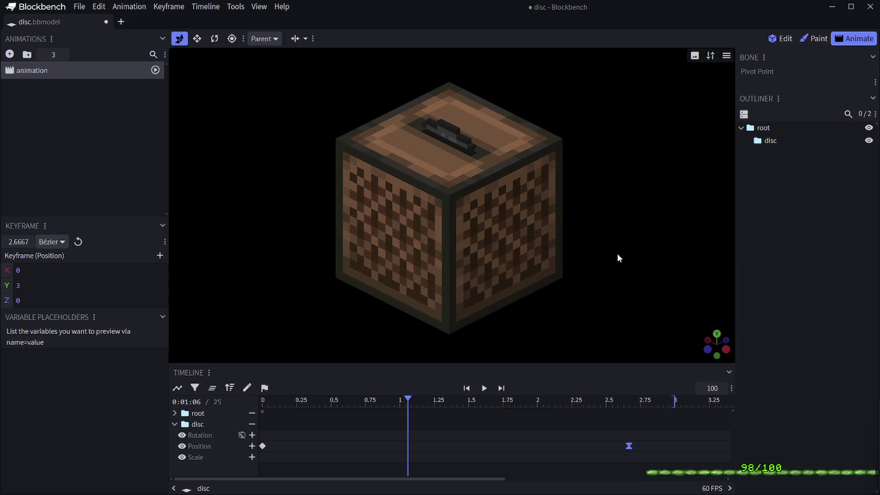
scroll(616, 256, "up", 2)
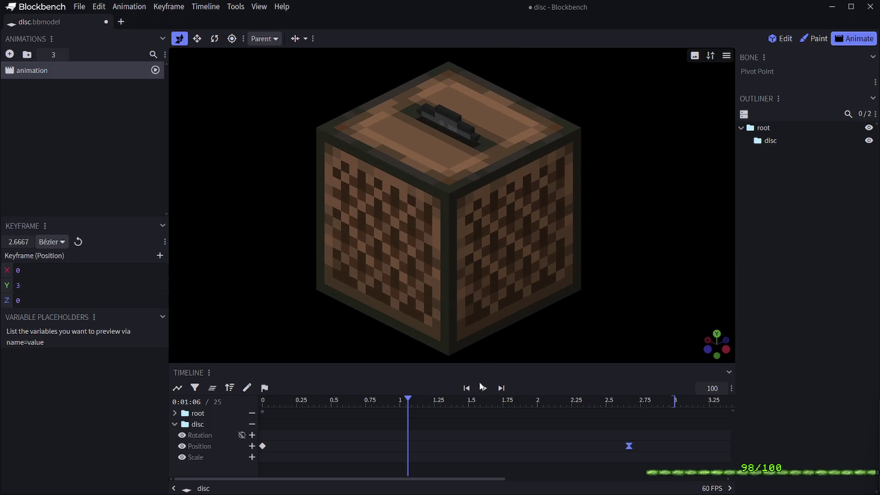
- Play the animation through several times, then rewind so the disc sits in the slot
left_click_drag(293, 397, 252, 397)
key("space")
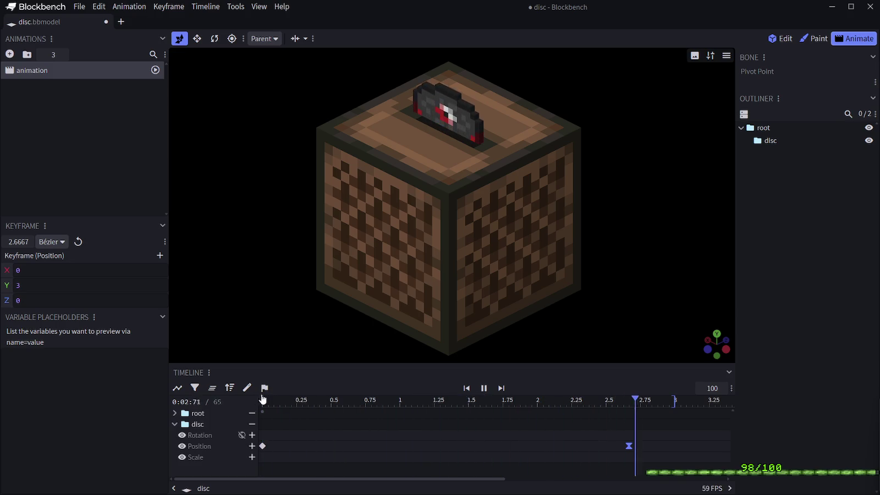
key("space")
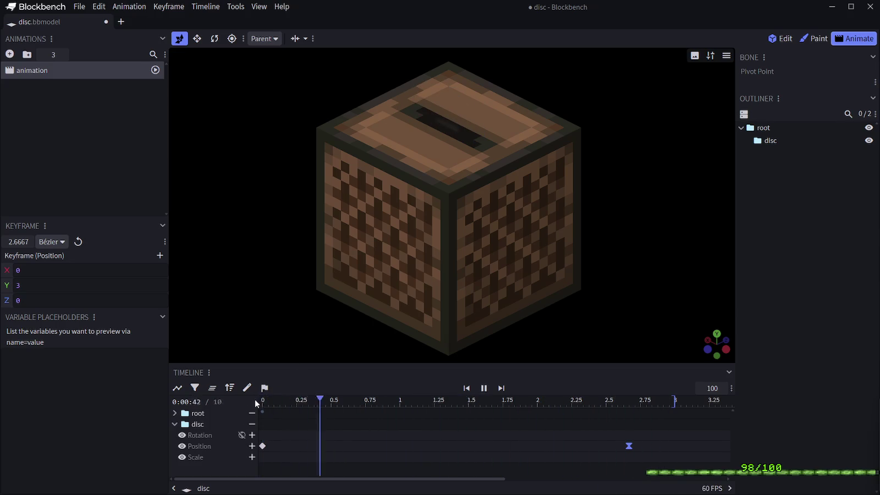
key("space")
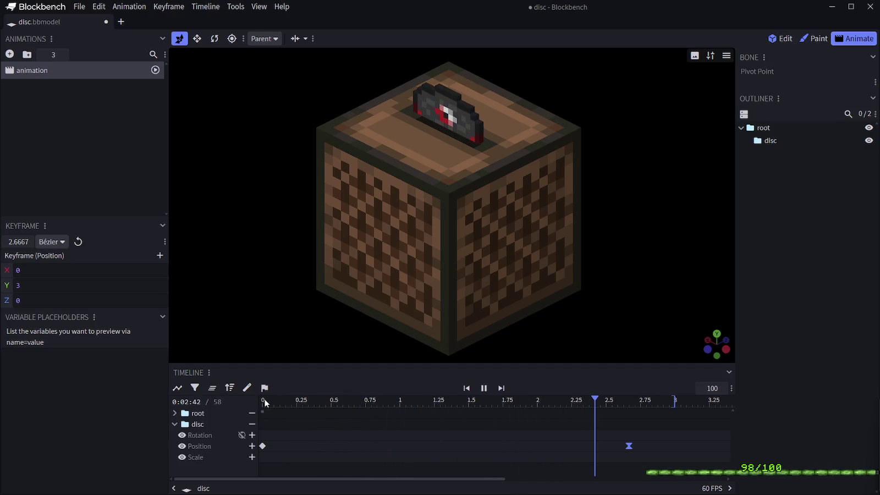
scroll(459, 173, "up", 1)
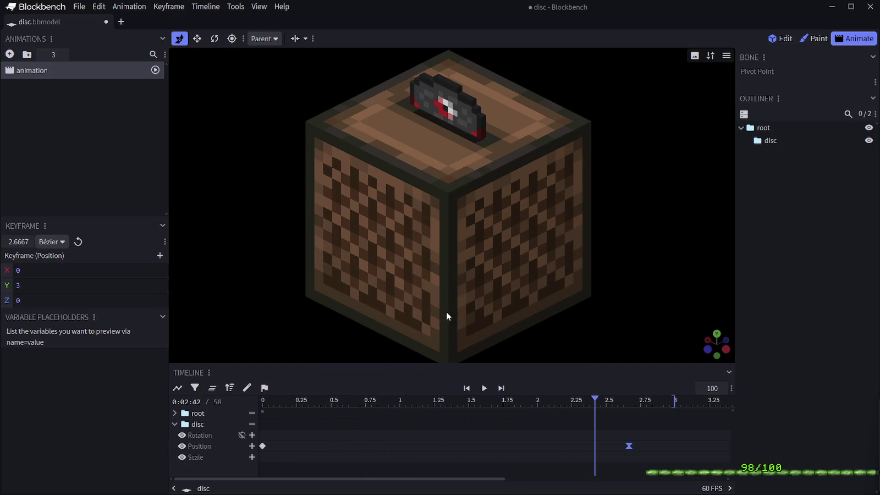
scroll(460, 254, "down", 1)
left_click_drag(277, 398, 236, 394)
key("space")
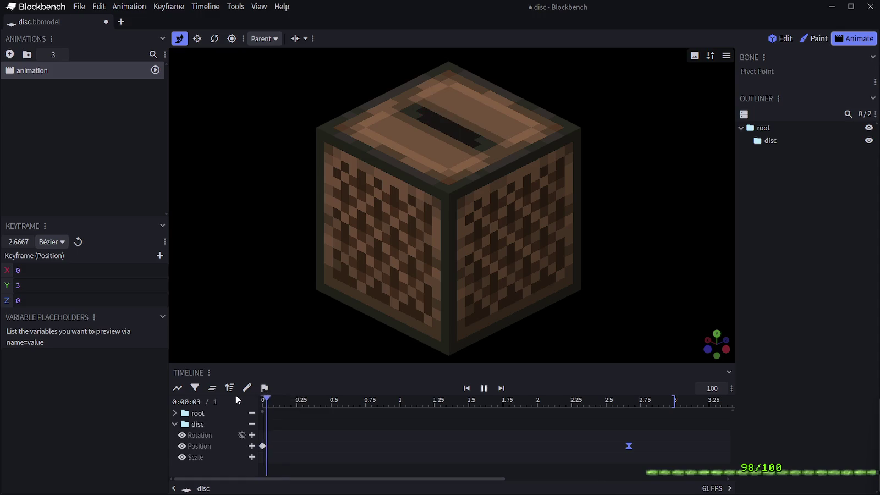
key("space")
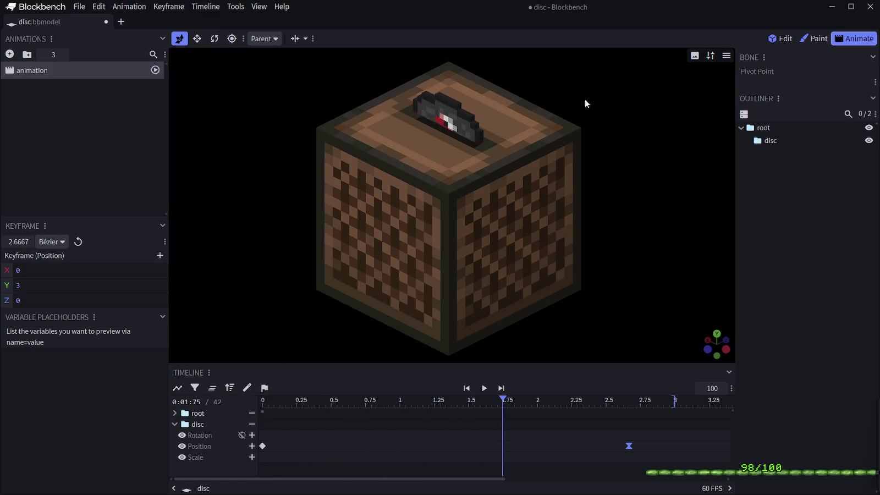
left_click_drag(275, 398, 249, 399)
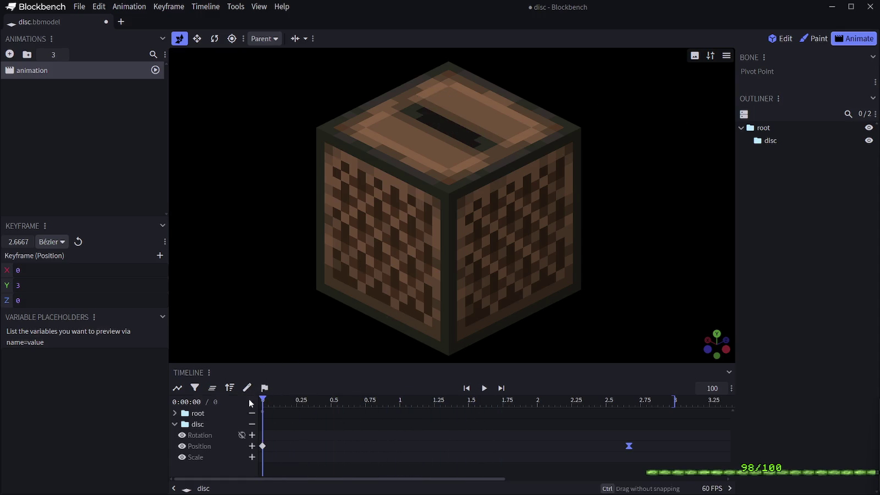
left_click(240, 7)
mouse_move(259, 7)
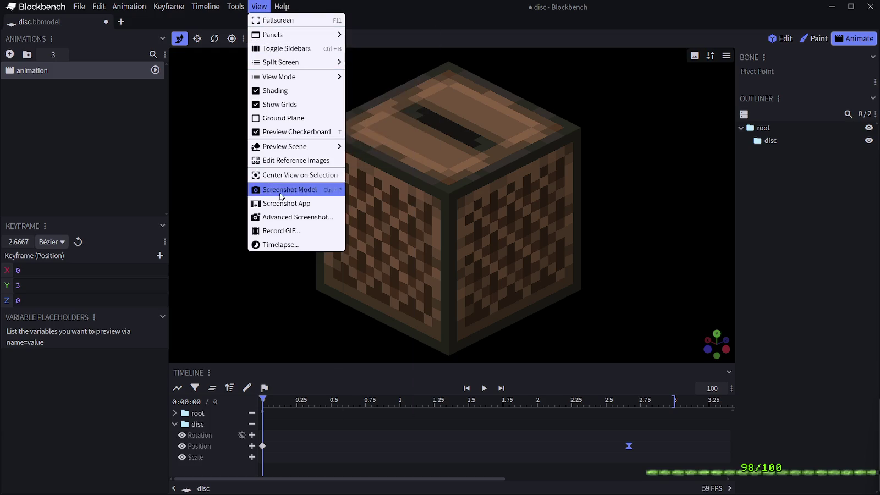
- Record a 1-second APNG of the animation via Record GIF with length set to 1
left_click(296, 231)
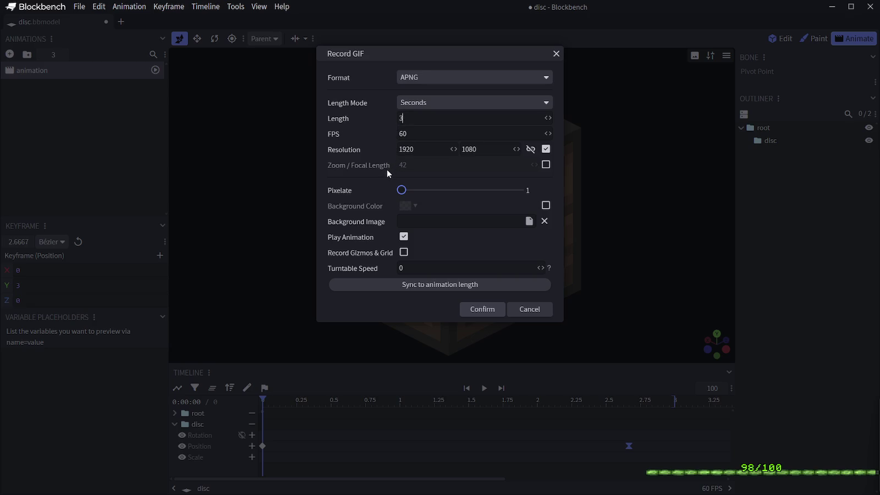
key("BackSpace")
type("1")
left_click(477, 314)
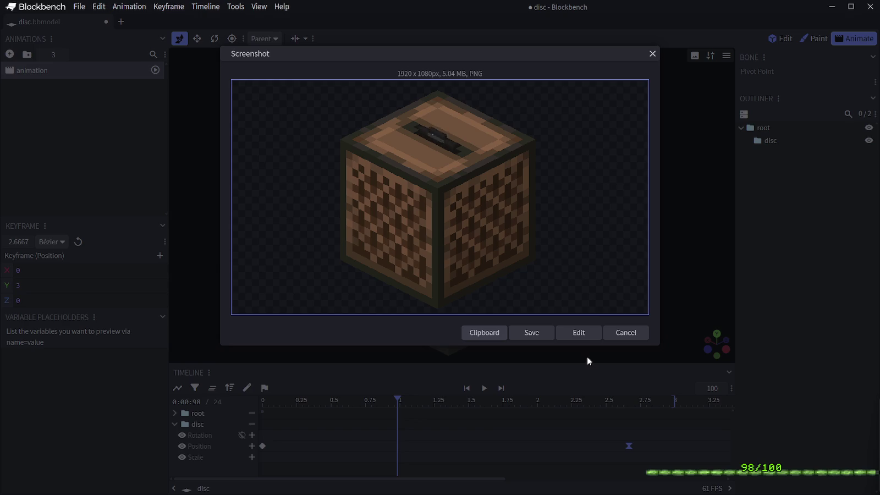
- Open the capture as an image, sample a brown colour, then close the image tab
left_click(576, 337)
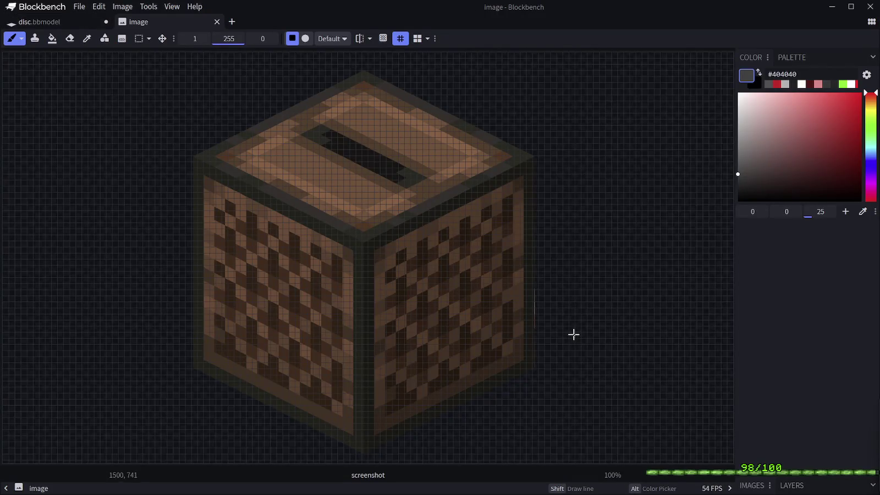
scroll(410, 204, "down", 3)
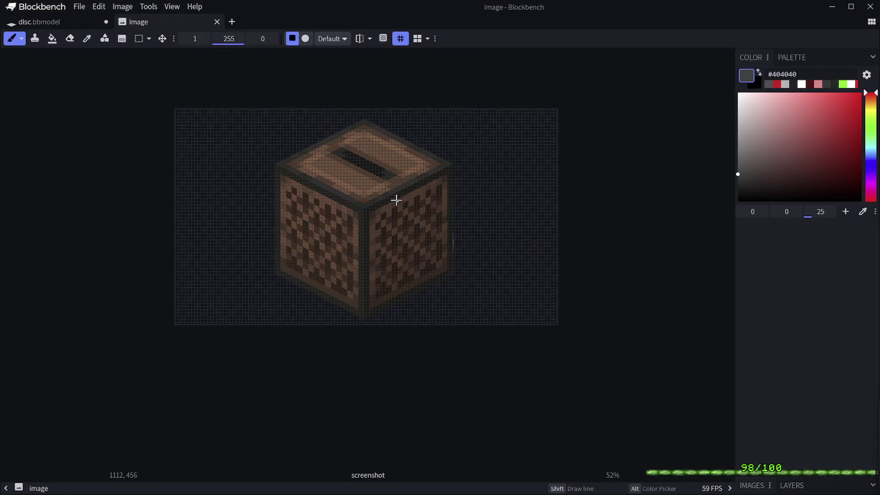
scroll(396, 200, "up", 1)
key("c")
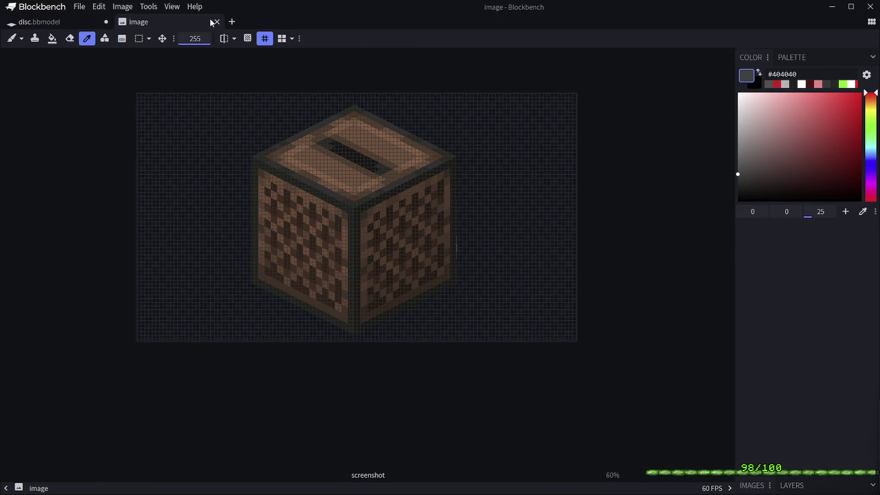
left_click(301, 144)
left_click(215, 22)
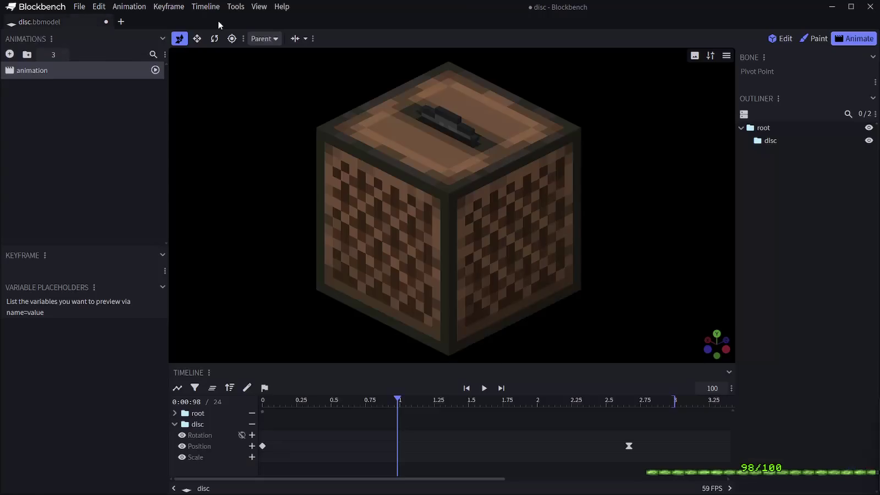
- Rewind the animation and enable Record Gizmos & Grid in the Record GIF settings
left_click_drag(318, 400, 248, 405)
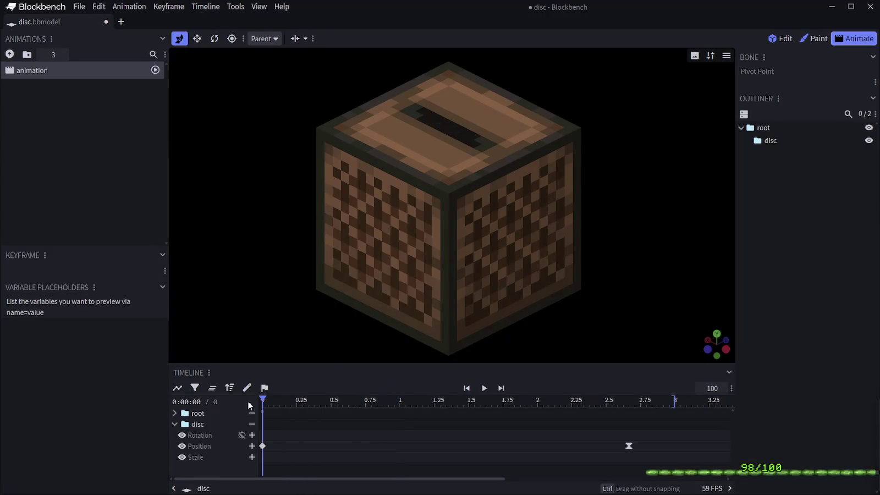
left_click(242, 7)
mouse_move(259, 6)
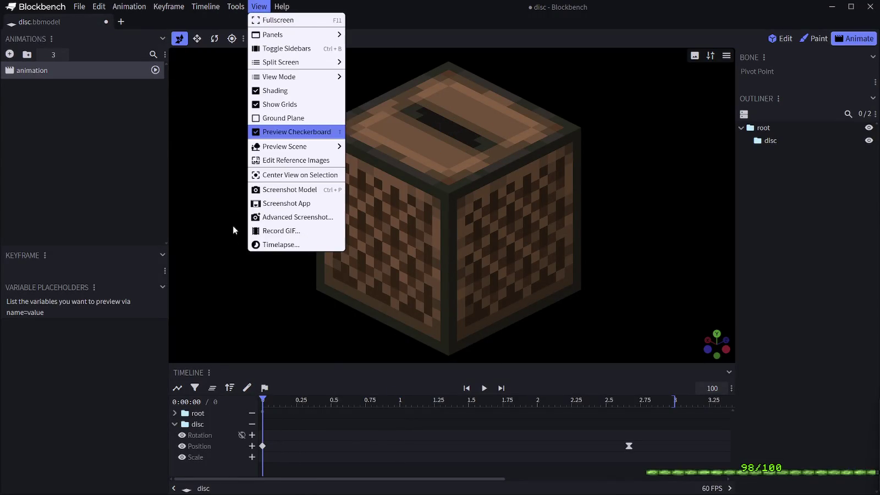
key("Escape")
left_click(237, 7)
mouse_move(259, 7)
left_click(283, 226)
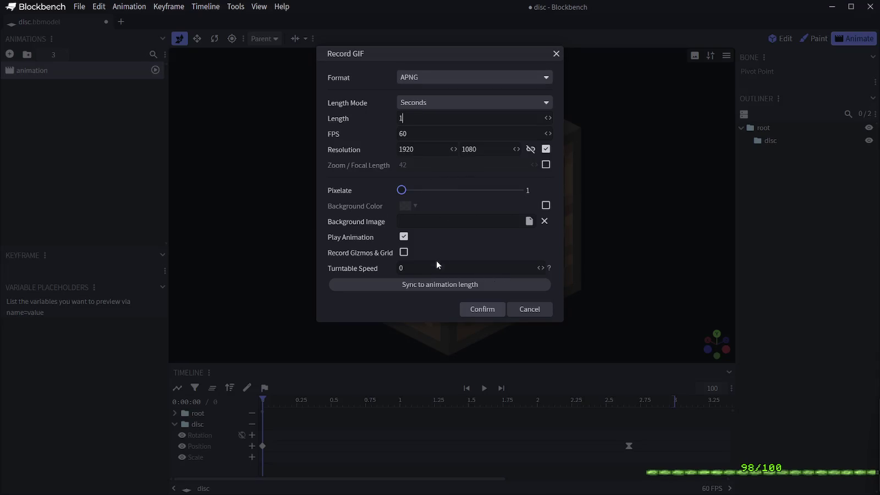
left_click(404, 252)
left_click(479, 309)
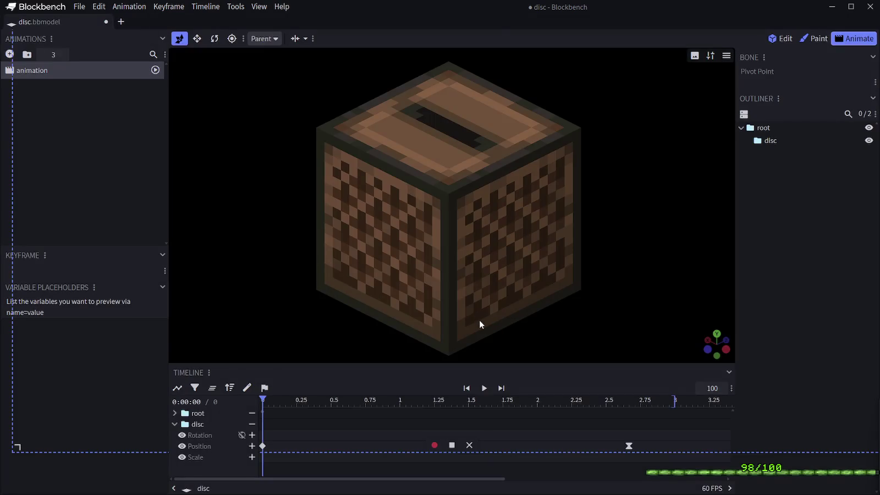
- Record the 1-second APNG with gizmos, discard it, and rewind the timeline to 0
left_click(435, 444)
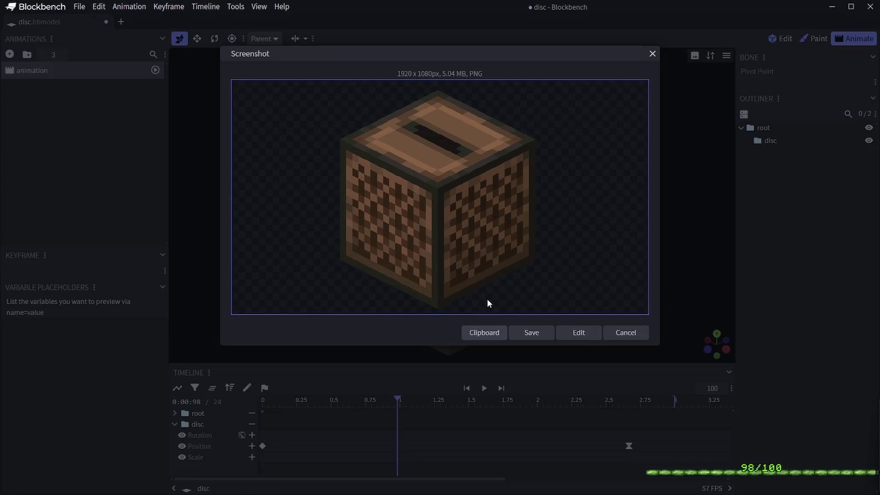
left_click(624, 339)
left_click(263, 405)
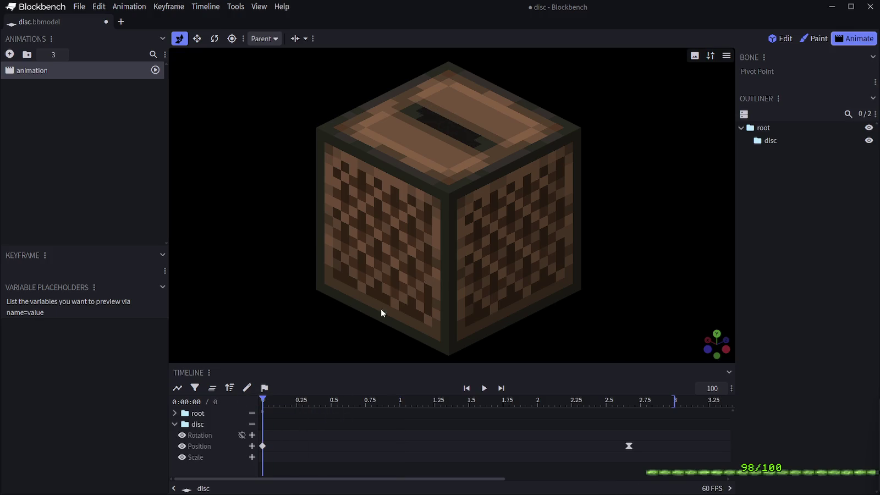
left_click(236, 7)
- Switch the recording format to PNG Sequence, exclude gizmos and grid, and capture
mouse_move(258, 7)
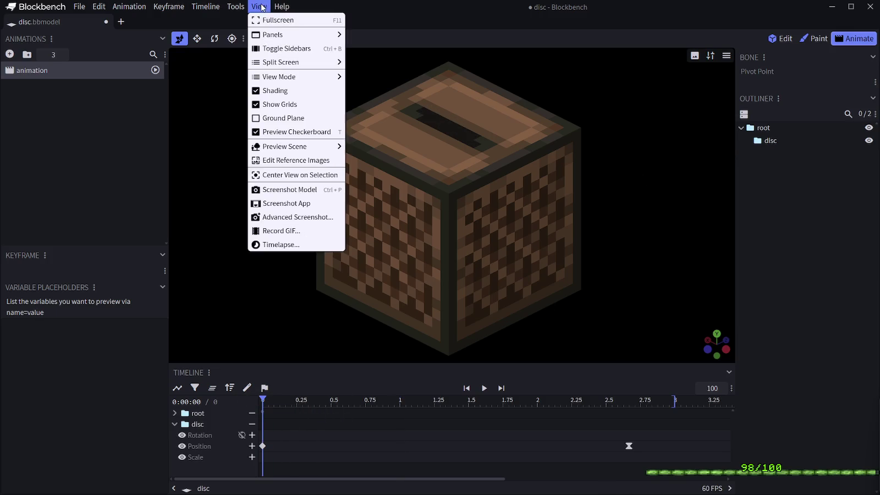
left_click(308, 231)
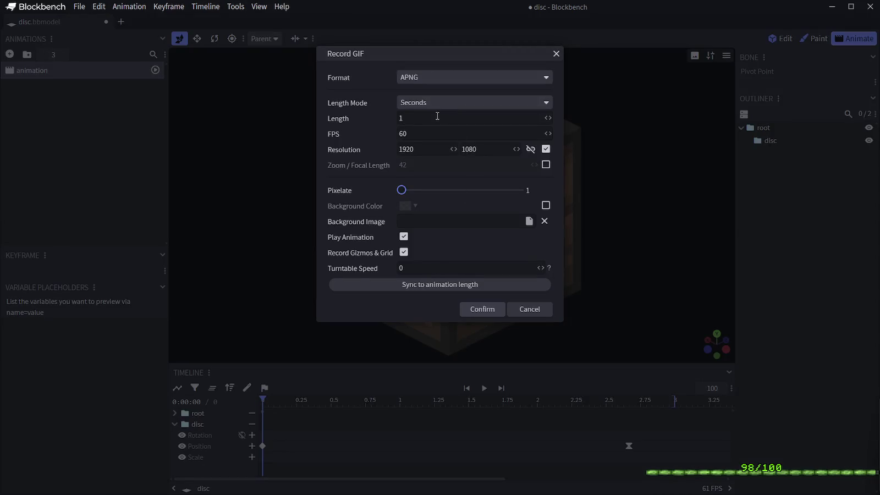
left_click(421, 78)
left_click(440, 120)
left_click(402, 252)
left_click(476, 308)
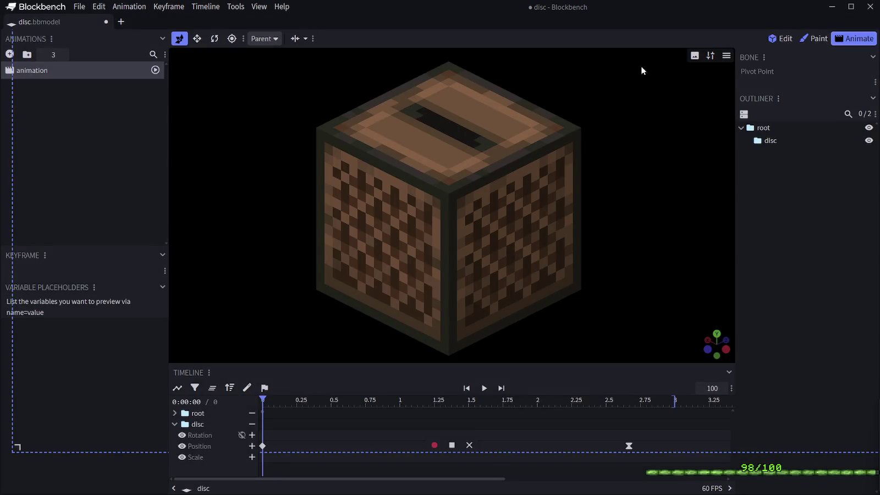
- Confirm rendering the 1-second, 60 fps, 1920×1080 PNG frames
left_click(259, 6)
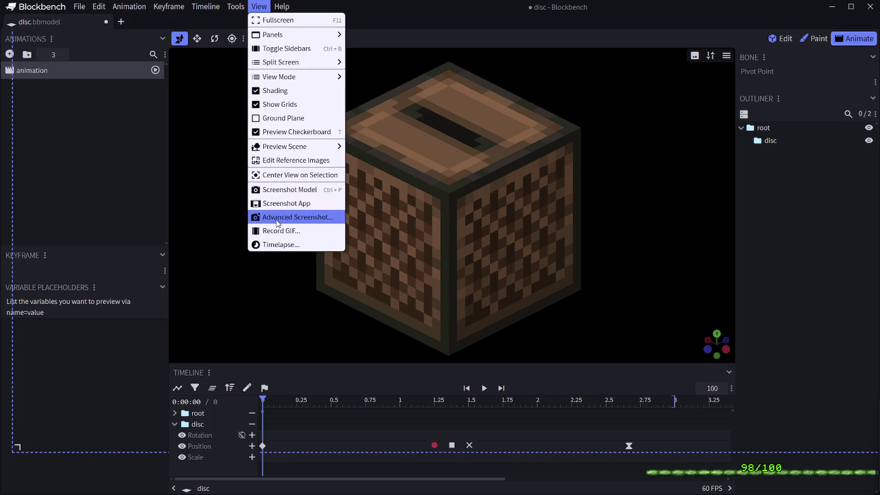
left_click(281, 230)
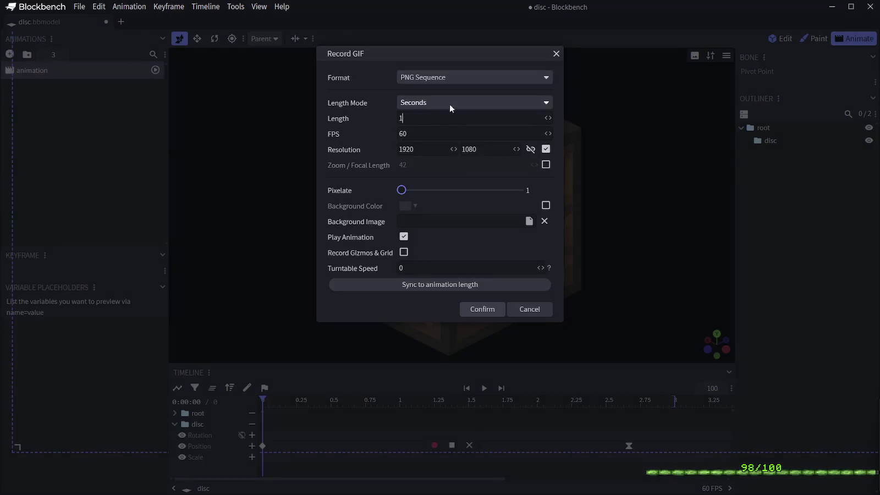
left_click(492, 311)
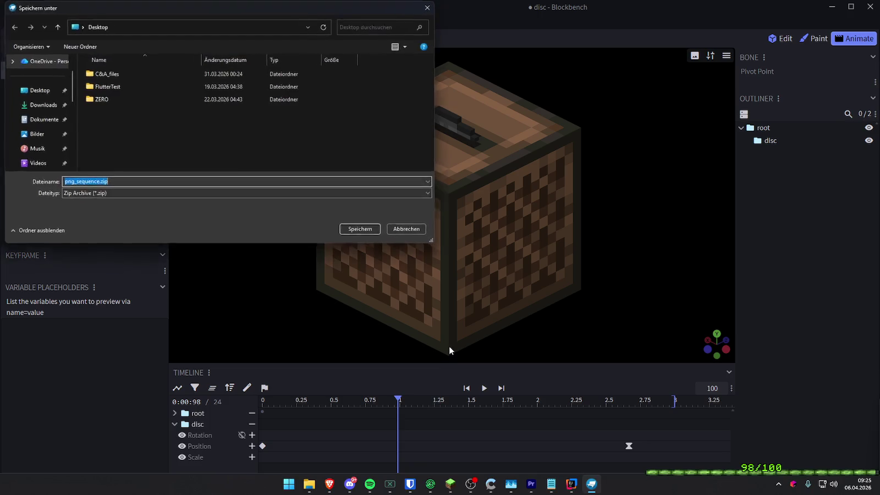
- Browse the Save As dialog from Downloads to the Bilder folder
left_click(34, 109)
scroll(34, 137, "down", 1)
scroll(34, 138, "up", 1)
left_click(34, 134)
right_click(106, 120)
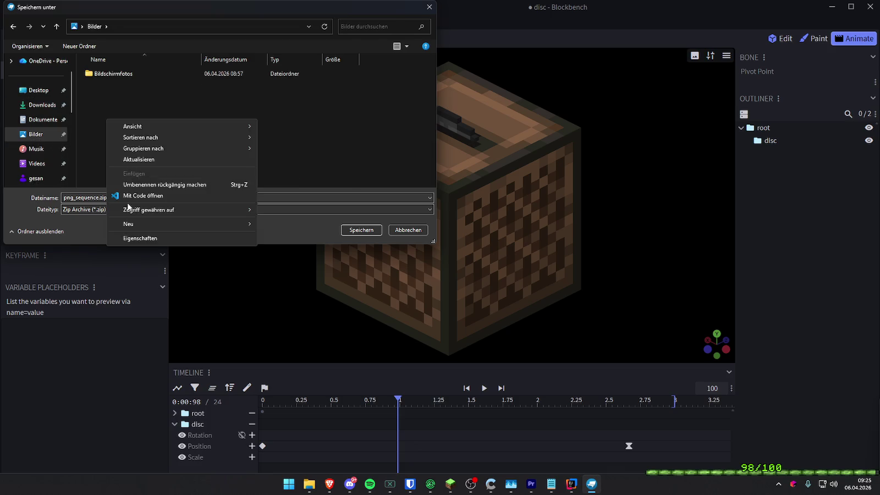
mouse_move(136, 223)
left_click(273, 219)
- Save png_sequence.zip into Bilder and view the first rendered frame, 00.png
right_click(178, 162)
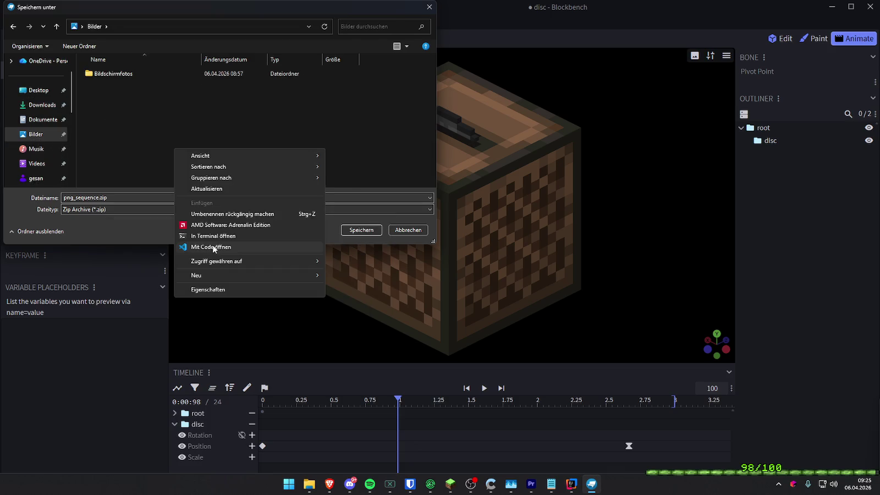
mouse_move(258, 275)
left_click(94, 154)
left_click(361, 231)
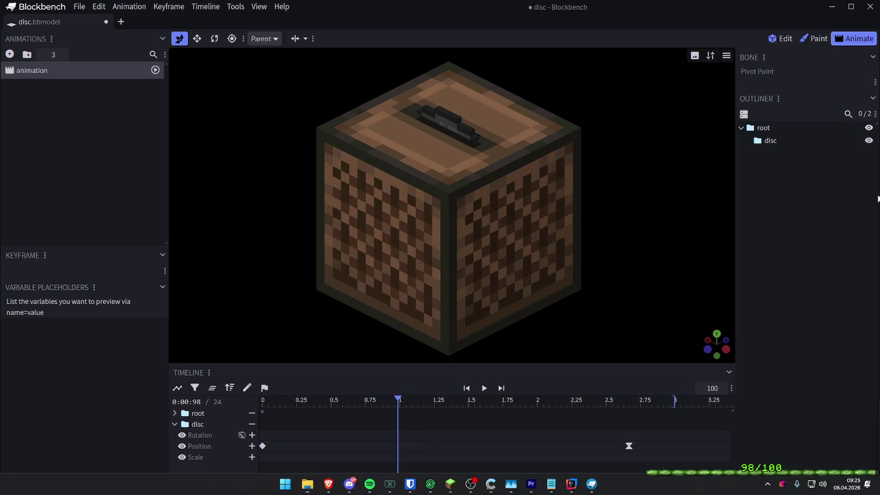
left_click(601, 484)
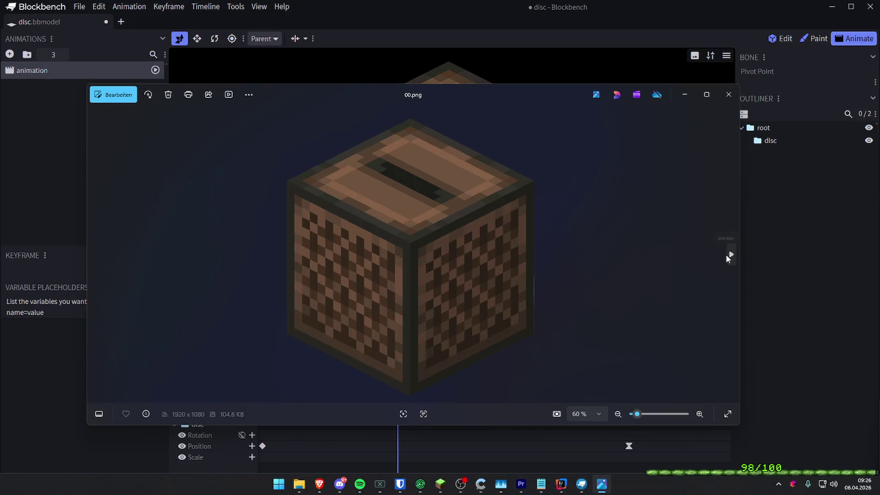
left_click(726, 254)
left_click(728, 254)
left_click(728, 254)
left_click(728, 254)
left_click(727, 254)
left_click(728, 254)
left_click(728, 254)
left_click(727, 254)
left_click(728, 254)
left_click(728, 254)
left_click(728, 254)
left_click(728, 254)
left_click(728, 254)
left_click(728, 254)
left_click(728, 254)
left_click(728, 254)
left_click(727, 254)
left_click(727, 254)
left_click(728, 254)
left_click(727, 254)
left_click(728, 254)
left_click(728, 254)
left_click(728, 254)
left_click(728, 254)
left_click(728, 254)
left_click(728, 254)
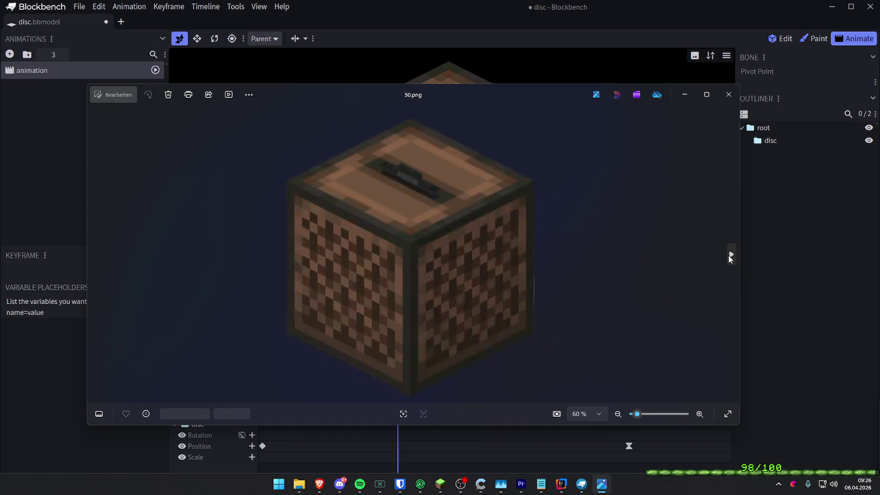
left_click(728, 95)
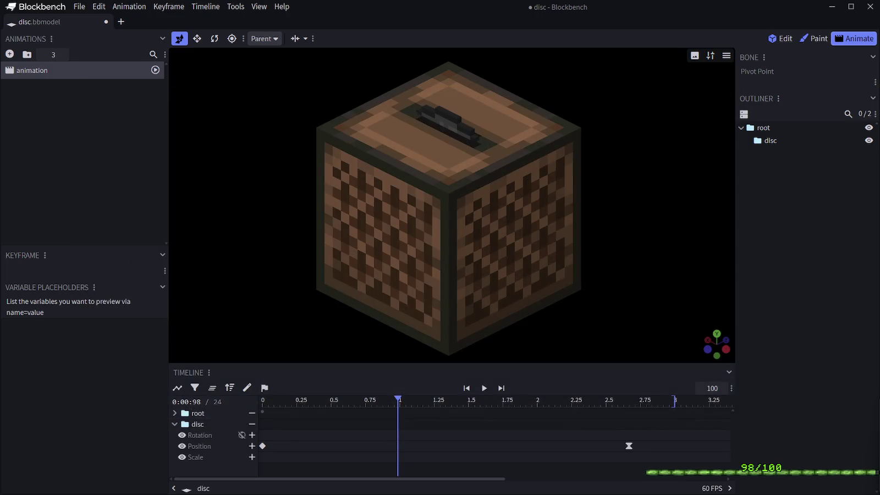
scroll(392, 167, "up", 5)
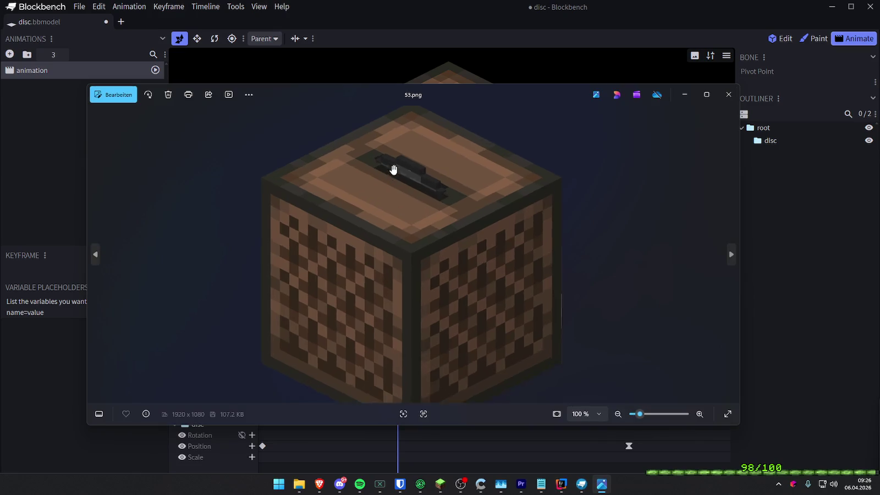
scroll(425, 172, "up", 4)
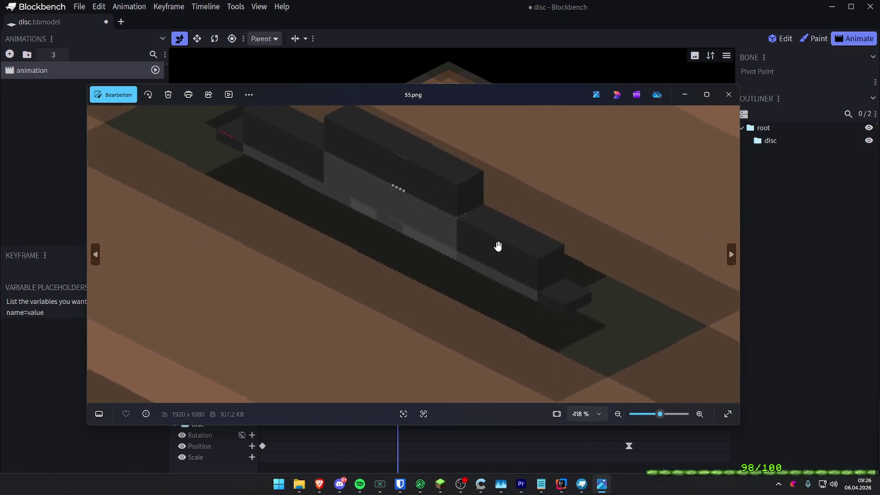
left_click_drag(465, 232, 460, 252)
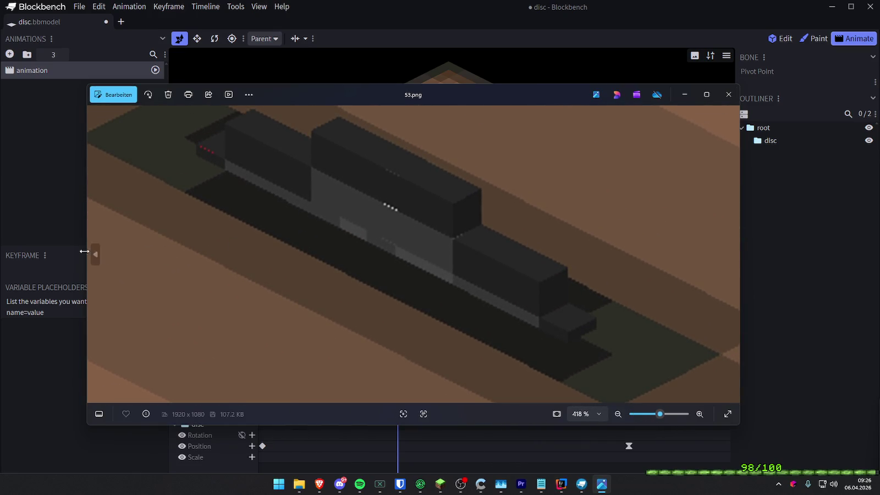
left_click(92, 254)
scroll(368, 203, "up", 5)
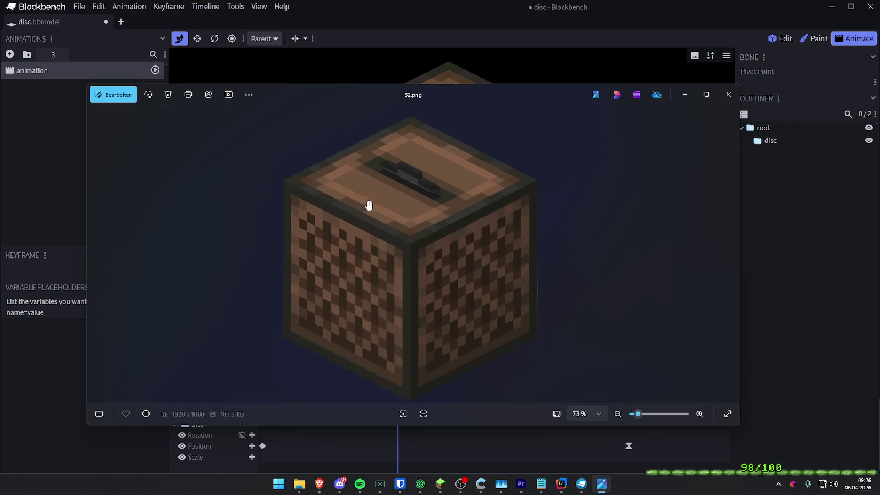
scroll(435, 169, "up", 4)
left_click_drag(414, 168, 410, 179)
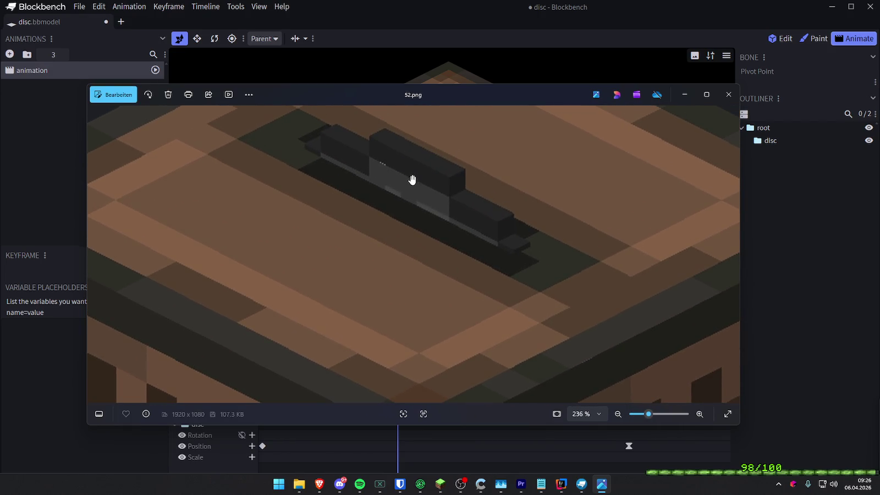
left_click(726, 103)
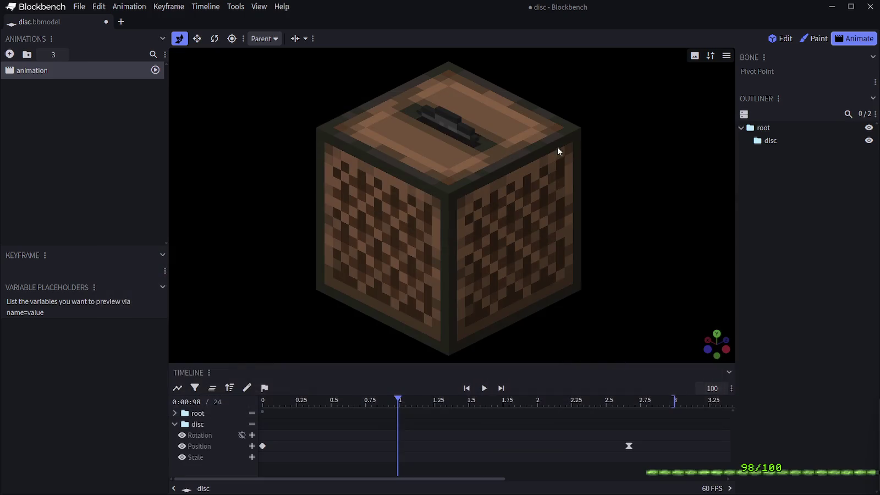
- Replay the disc animation from the start, then switch to Edit mode and zoom in
left_click(287, 408)
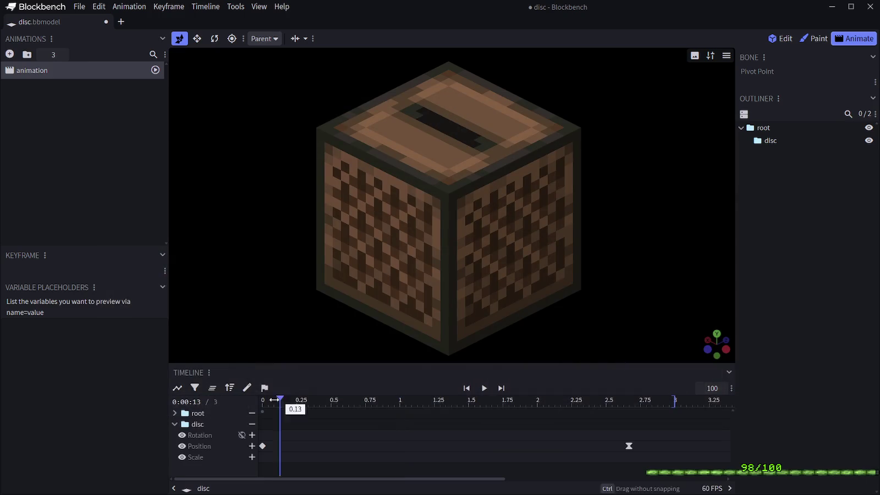
key("space")
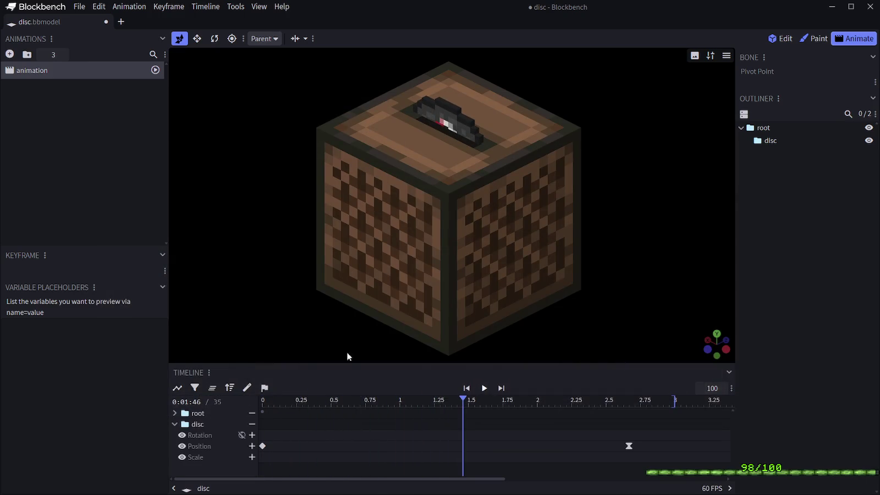
left_click(270, 401)
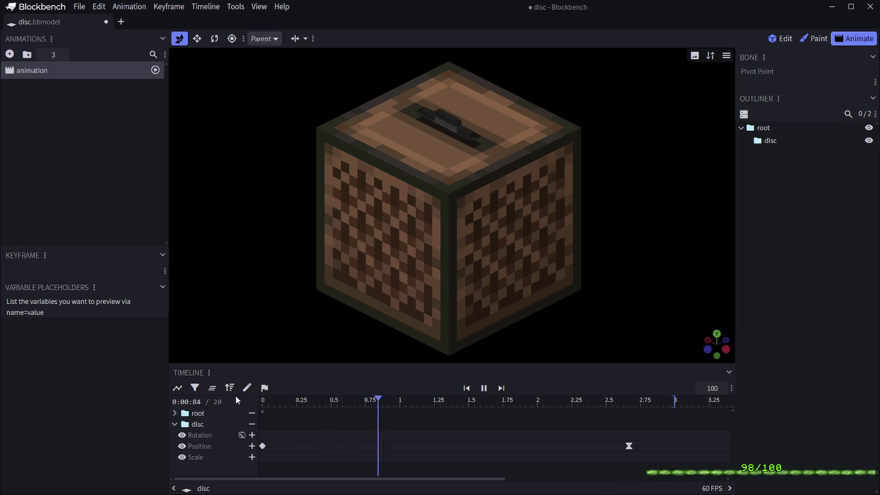
key("space")
left_click(281, 407)
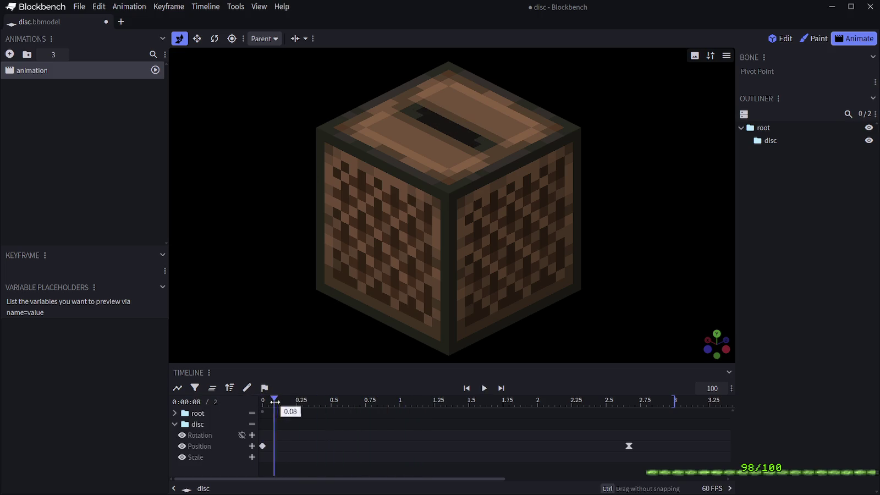
left_click(781, 38)
scroll(457, 244, "up", 5)
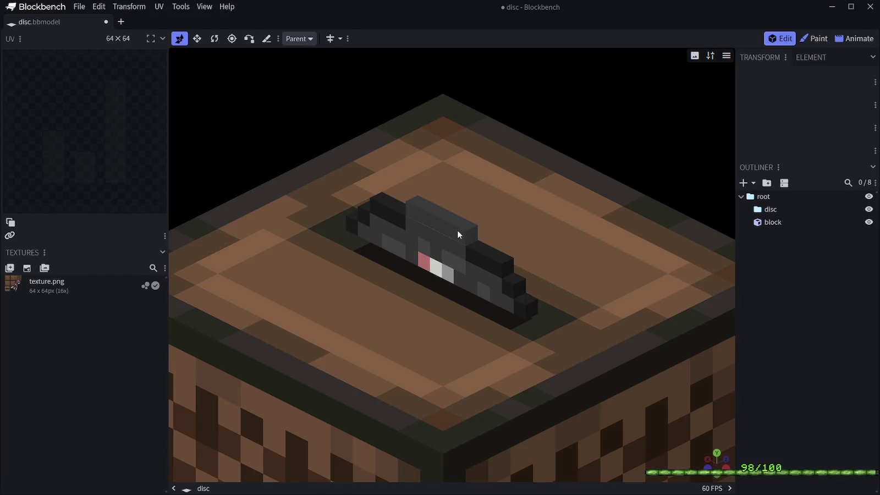
- Collapse the disc group in the outliner and resolve it into its seven cubes
left_click(457, 229)
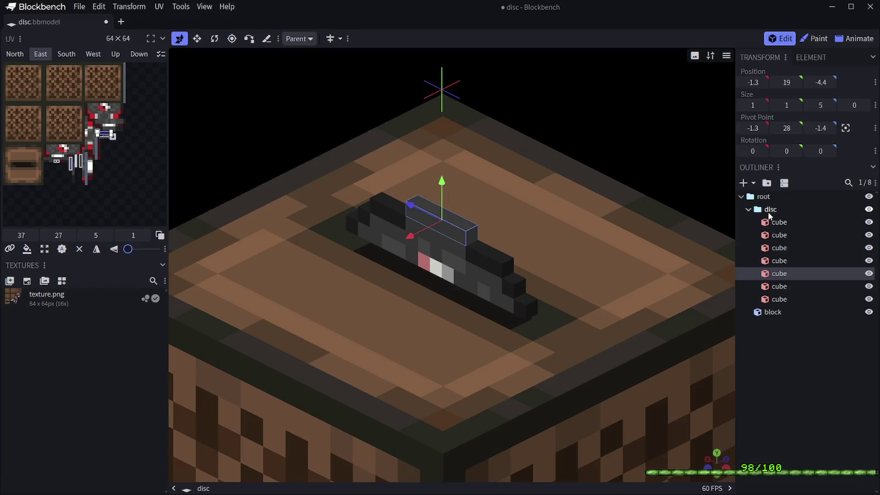
left_click(801, 374)
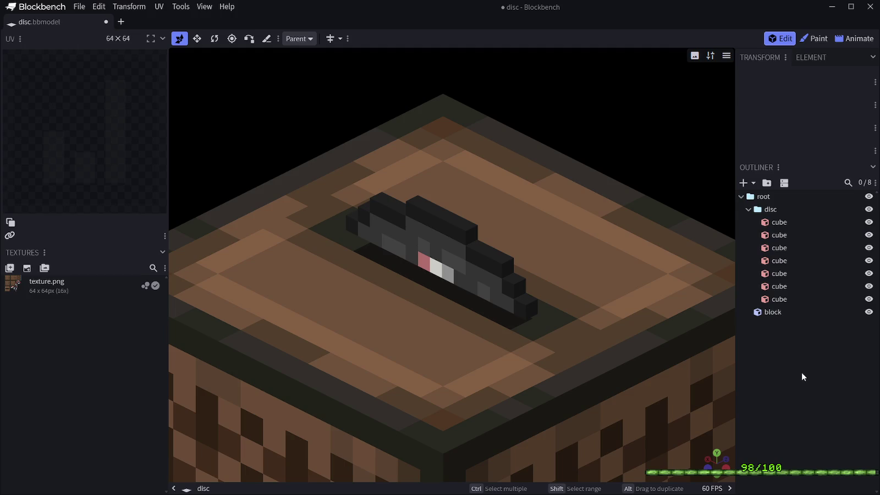
left_click(748, 210)
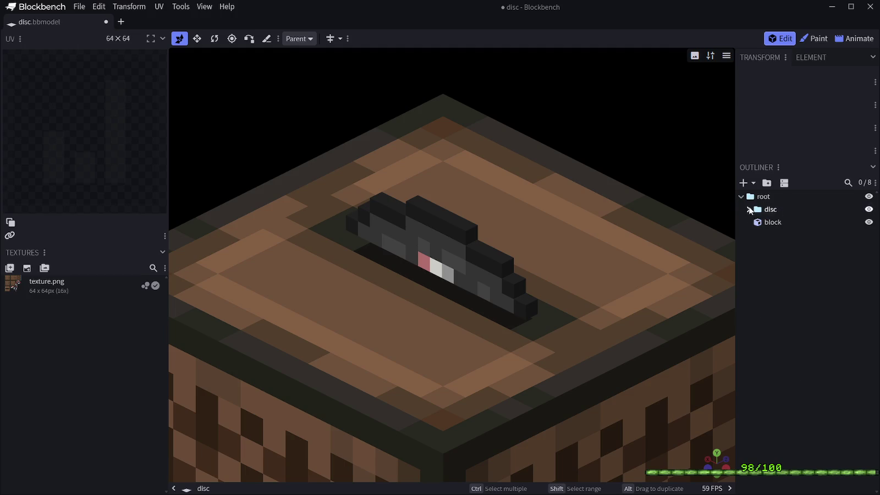
right_click(769, 214)
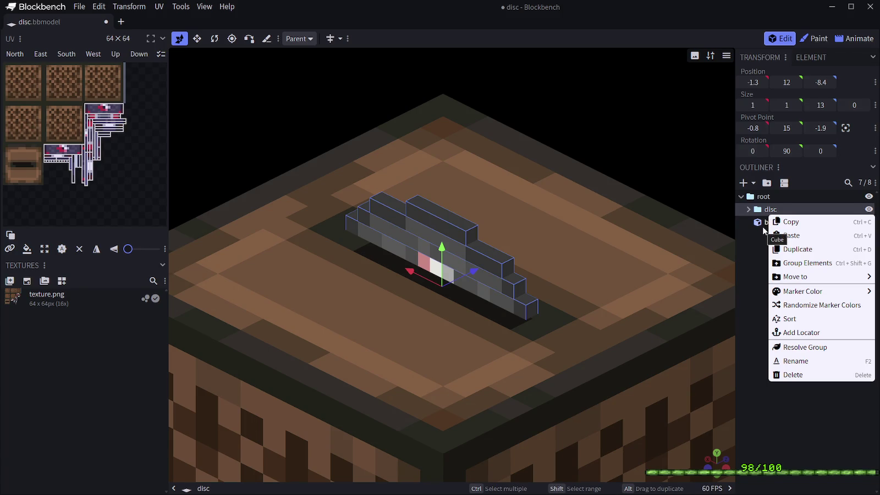
left_click(798, 347)
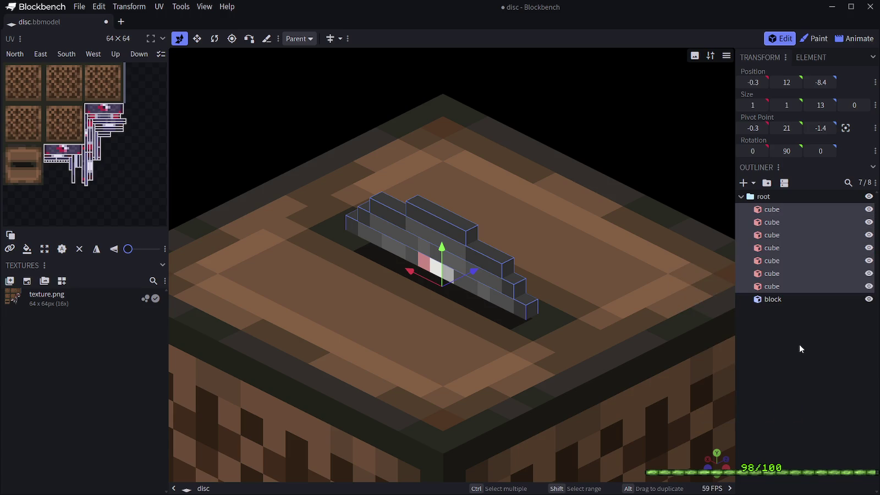
- Undo the ungrouping so the disc's seven cubes stay grouped, and clear the selection
key("ctrl+z")
right_click(780, 209)
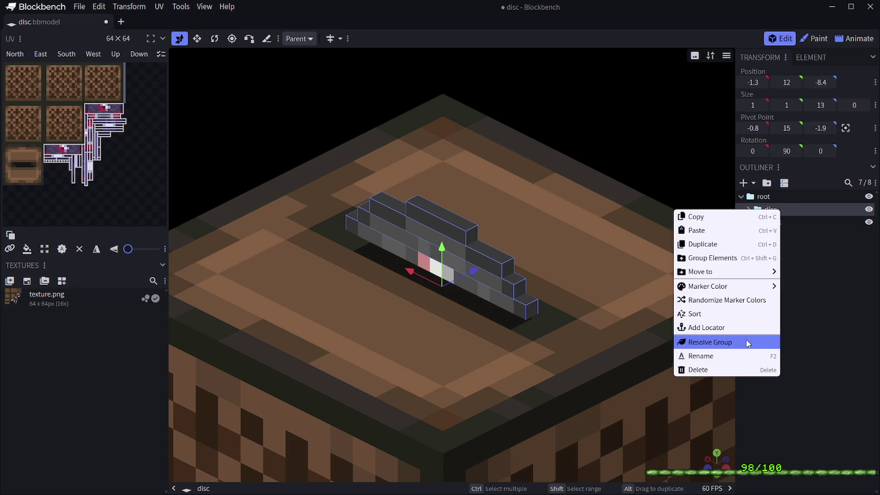
left_click(793, 259)
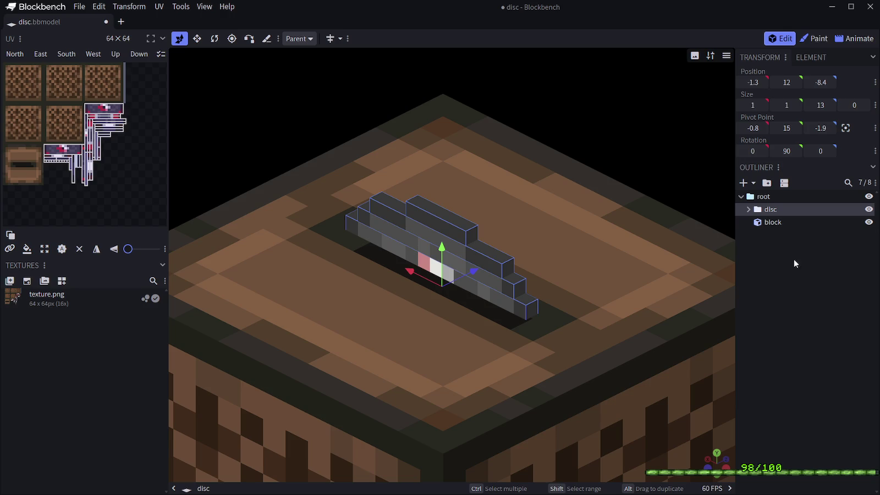
right_click(779, 209)
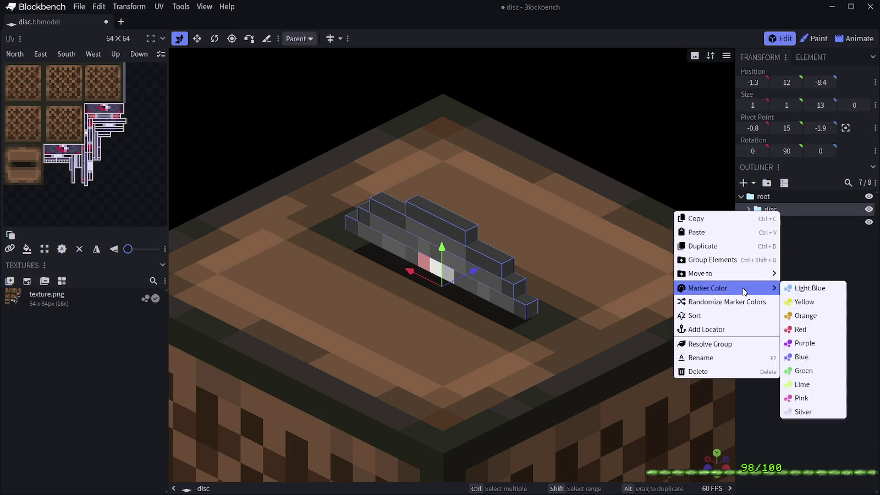
left_click(824, 326)
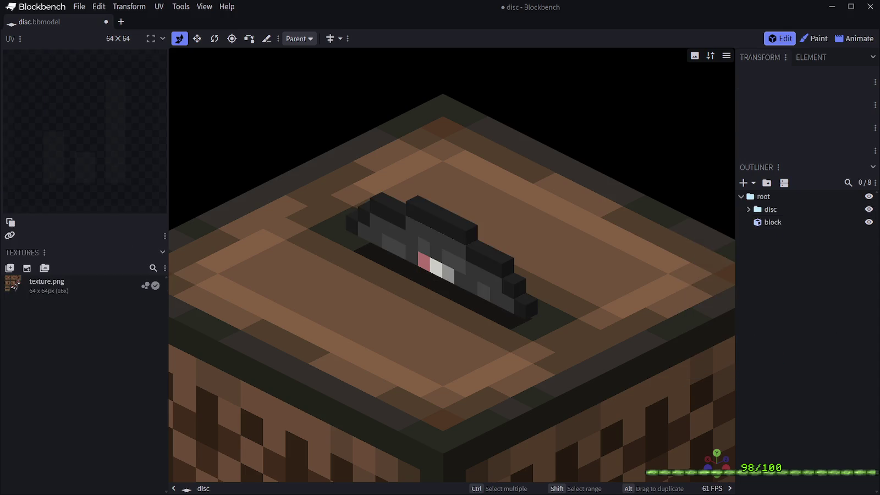
key("alt+Tab")
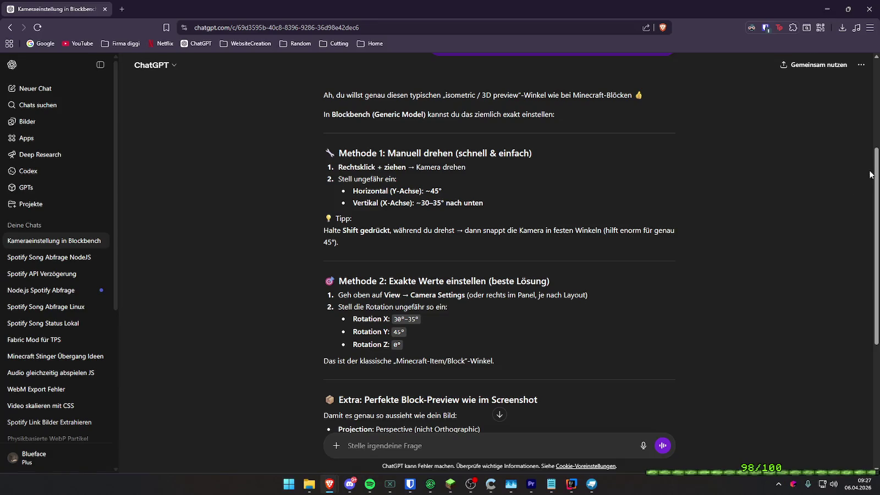
- Leave the ChatGPT camera-angle advice and return to the Blockbench jukebox model
key("alt+Tab")
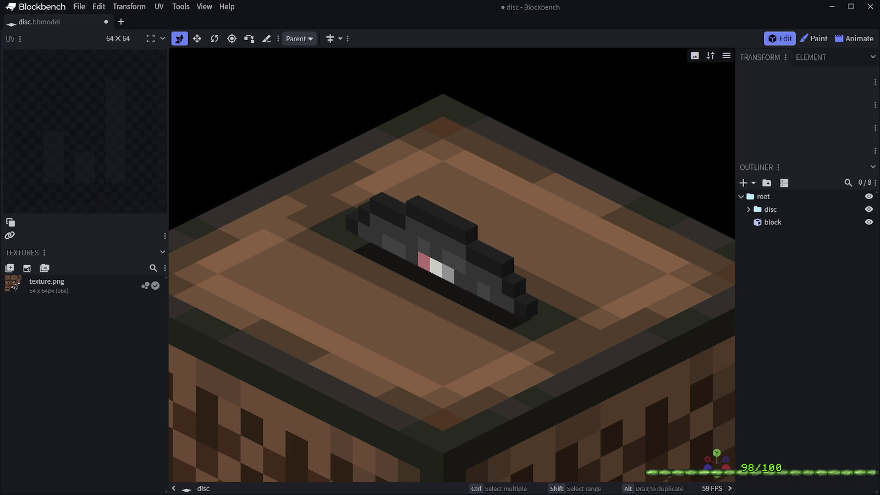
- Add the Inflate field to the toolbar through Customize Toolbar, searching 'infl'
left_click(347, 39)
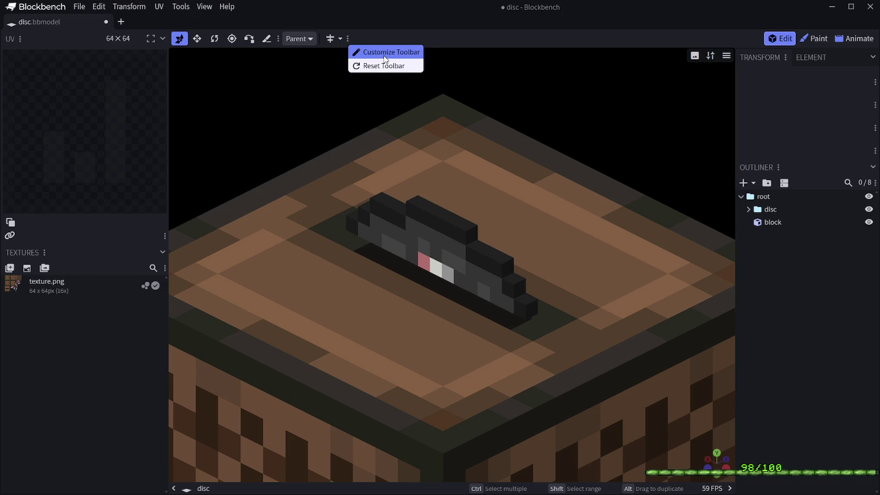
left_click(385, 53)
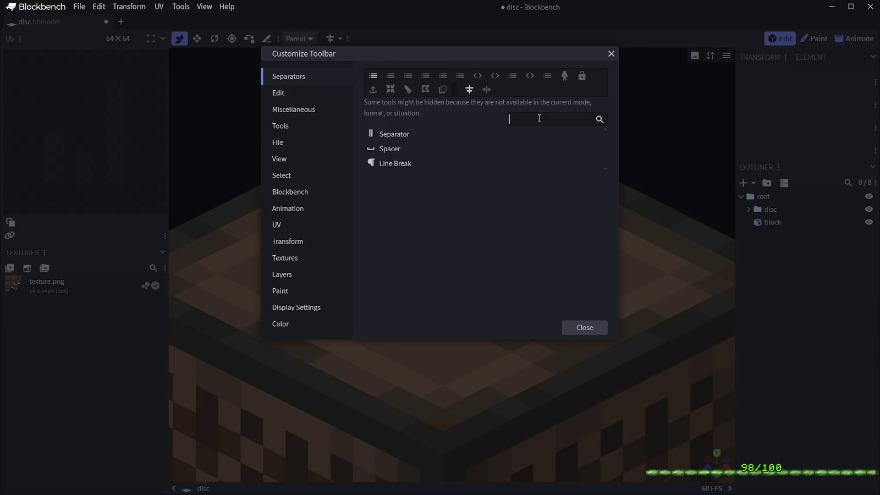
type("infl")
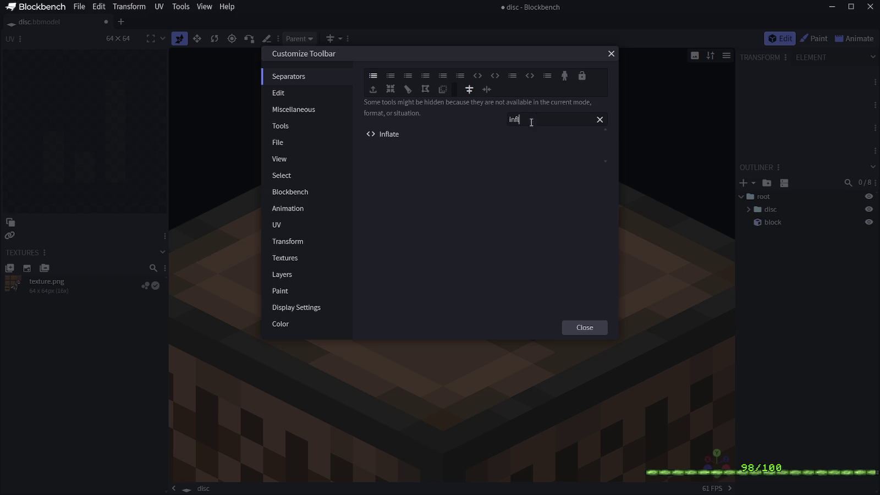
left_click(405, 135)
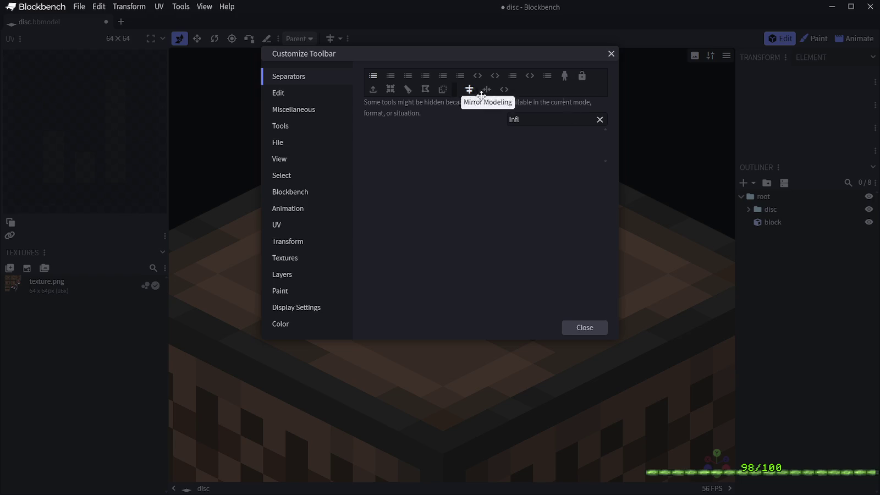
left_click(584, 327)
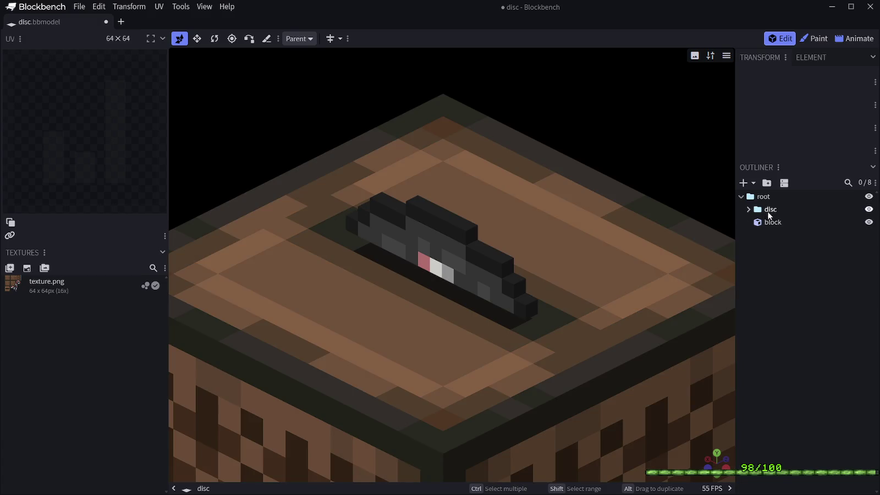
- Expand the disc group in the Outliner and select its cubes to inspect them
left_click(748, 210)
left_click(778, 222)
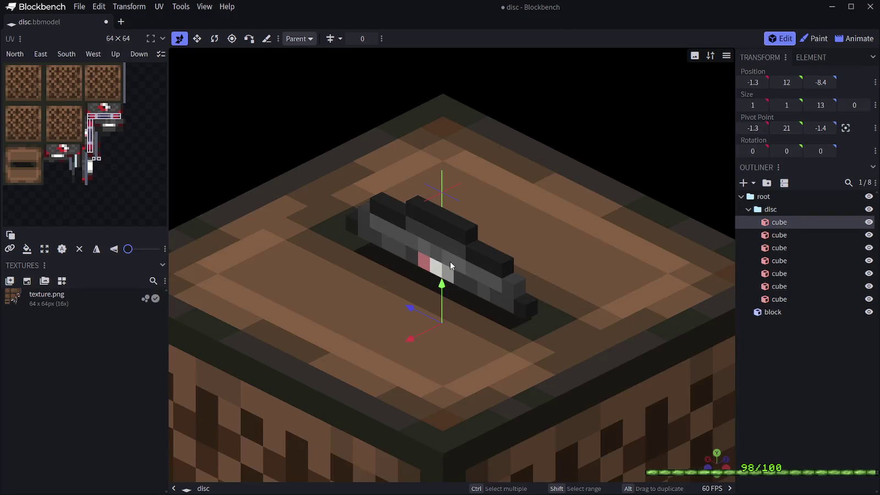
scroll(568, 288, "up", 5)
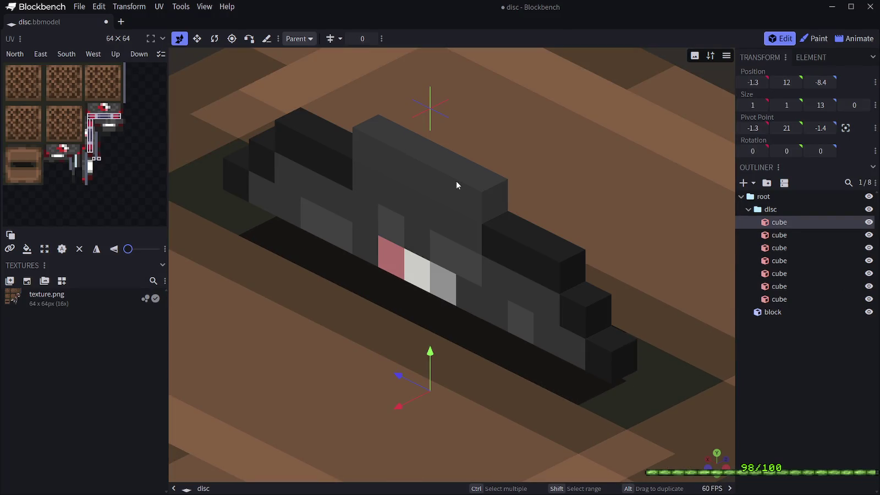
left_click(456, 180)
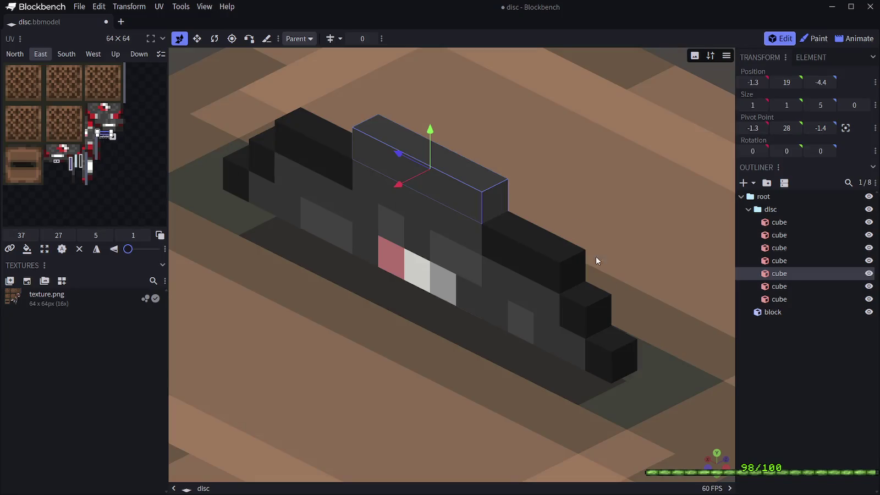
left_click(505, 243)
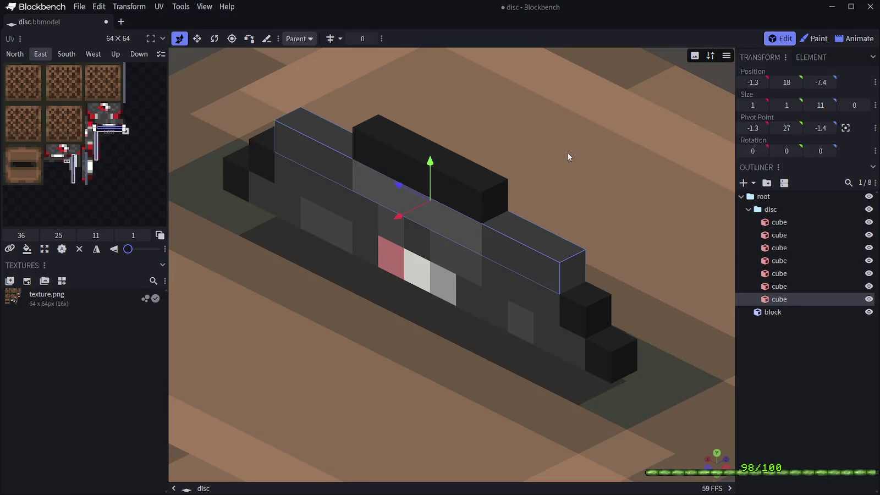
- Select the long top cube of the disc and set its Inflate to 0.001
left_click(585, 131)
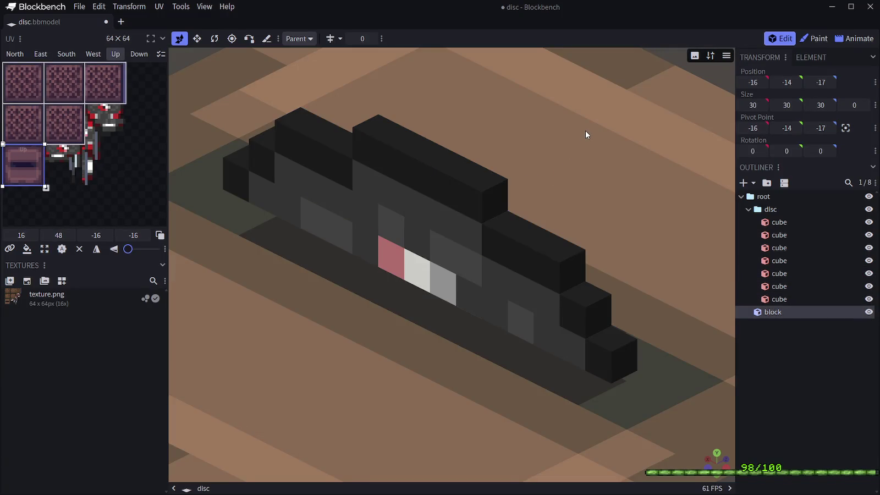
left_click(462, 176)
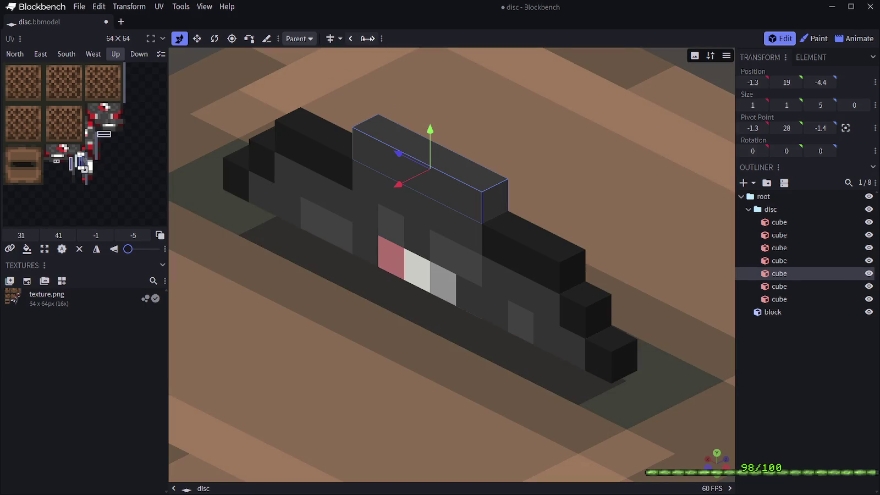
left_click(367, 38)
type("0.001")
key("Return")
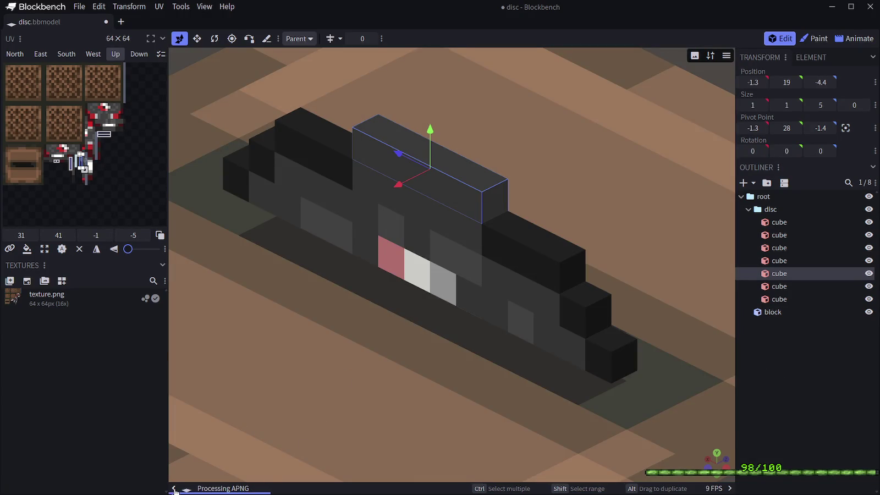
- Toggle both side panels, zoom out over the whole jukebox, and save the model as disc.bbmodel
left_click(174, 488)
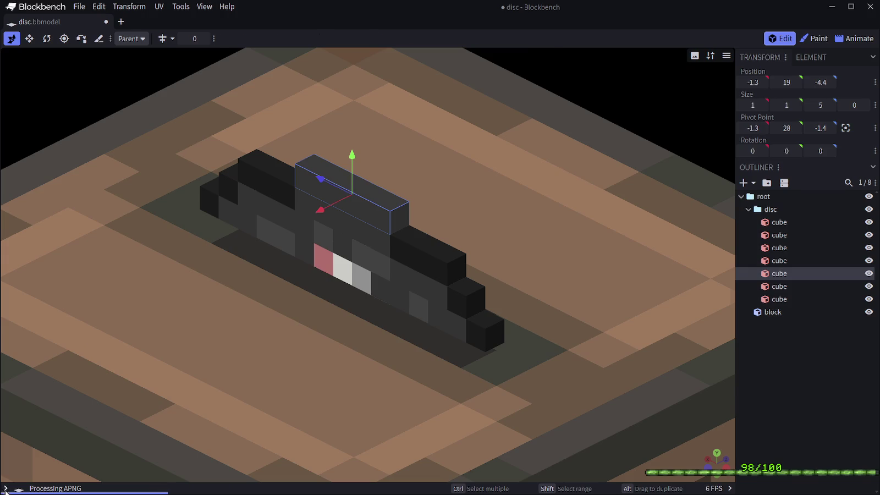
left_click(5, 488)
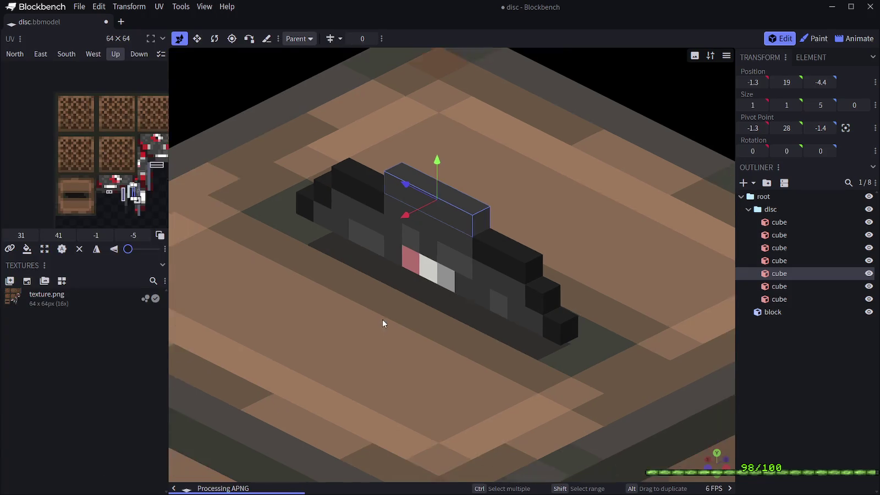
scroll(382, 319, "down", 5)
scroll(616, 477, "down", 1)
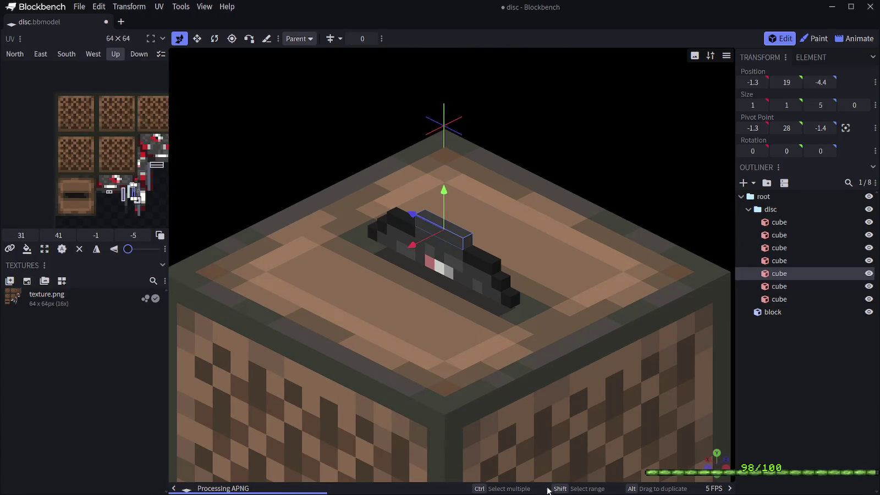
left_click(730, 489)
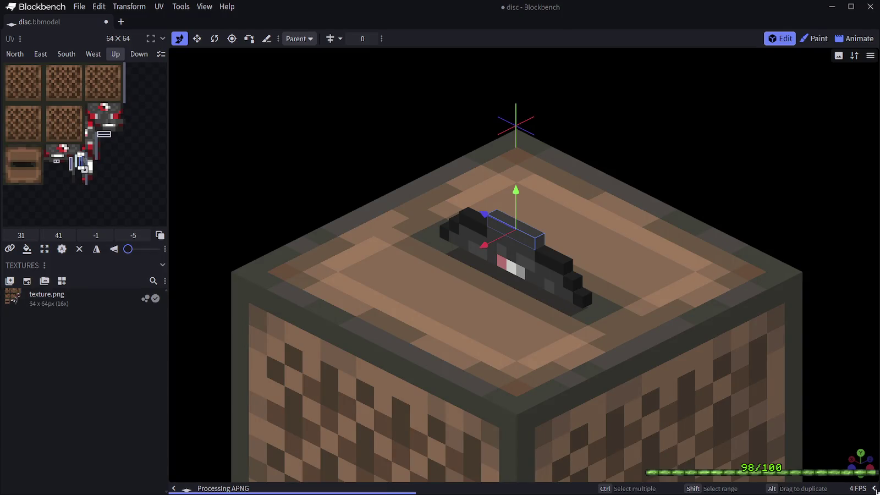
left_click(874, 488)
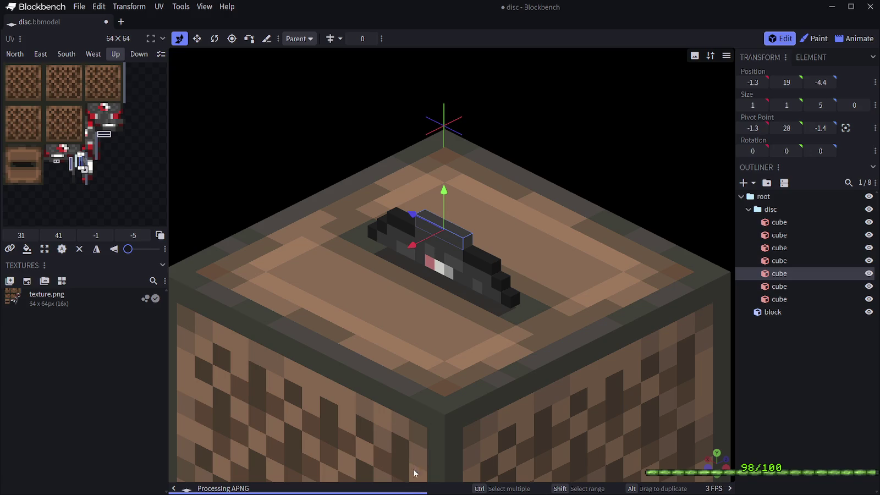
scroll(506, 228, "down", 2)
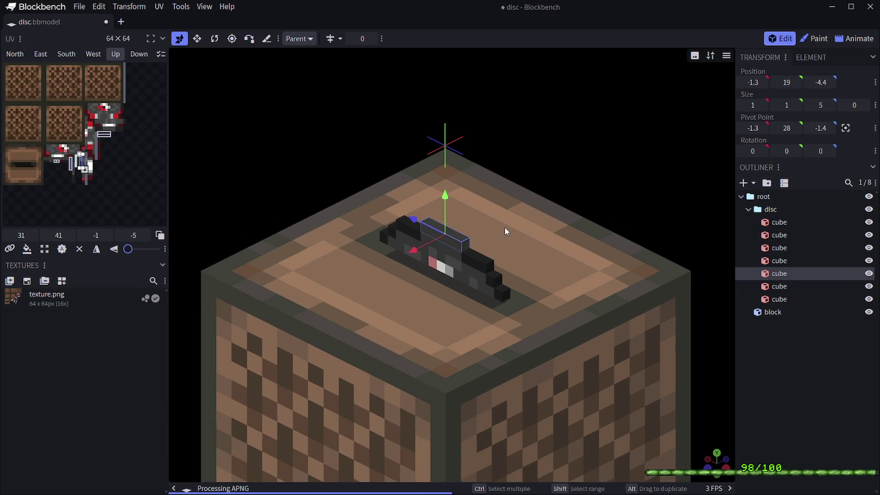
key("ctrl+s")
key("alt+Tab")
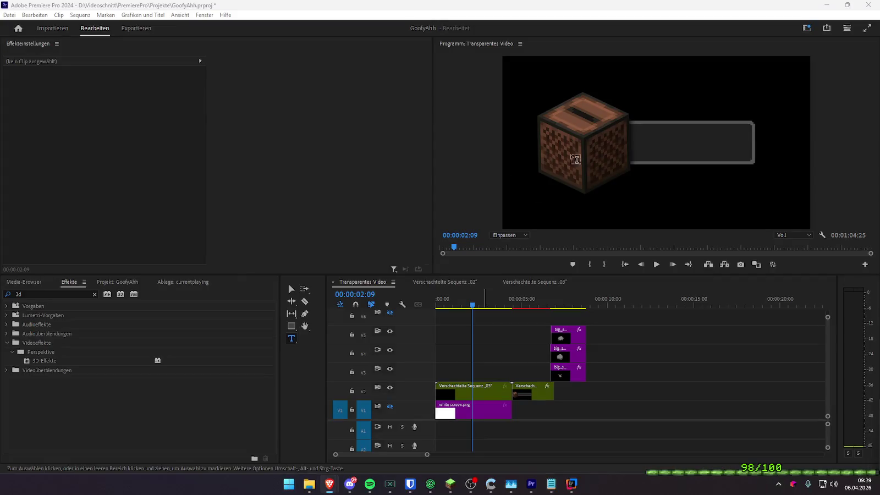
- Return from Premiere Pro to the Blockbench window showing the jukebox model
mouse_move(319, 483)
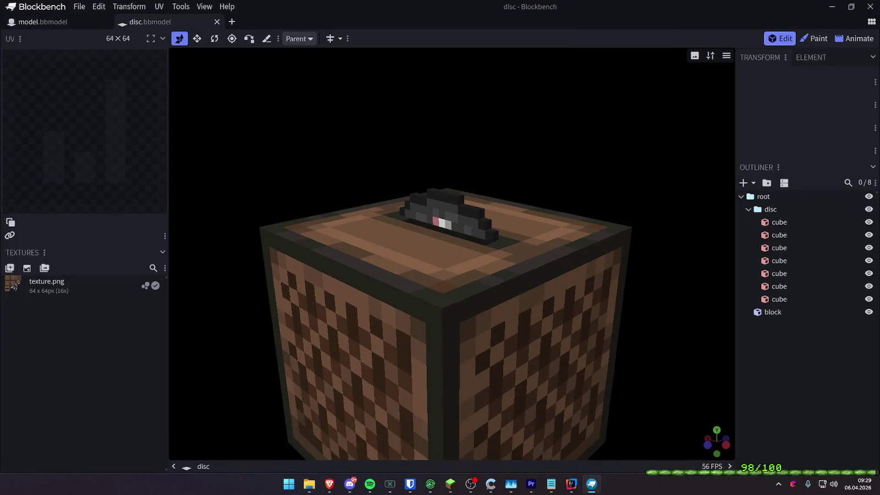
scroll(493, 204, "down", 2)
left_click_drag(494, 203, 464, 237)
scroll(599, 203, "up", 2)
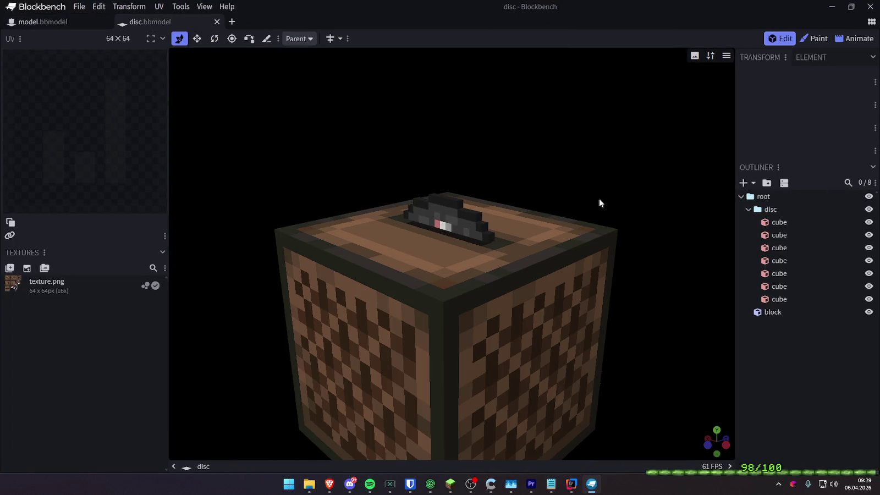
scroll(553, 134, "down", 1)
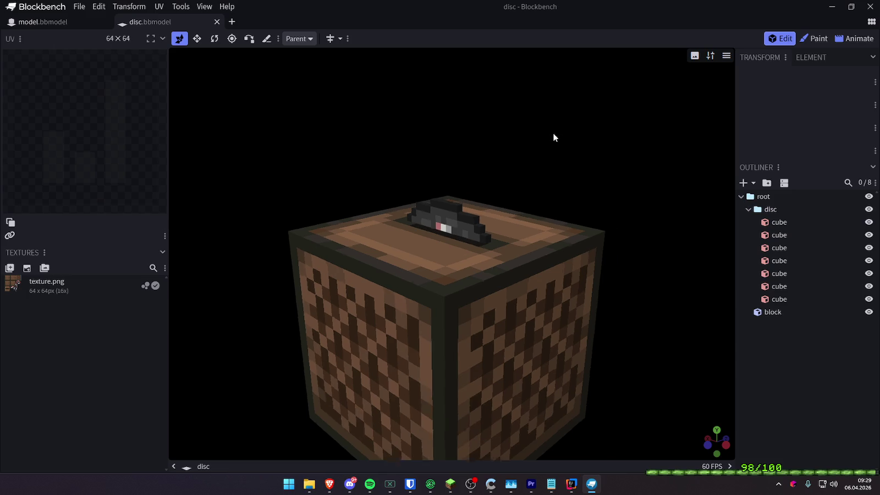
scroll(553, 137, "down", 1)
scroll(480, 225, "up", 2)
left_click(774, 221)
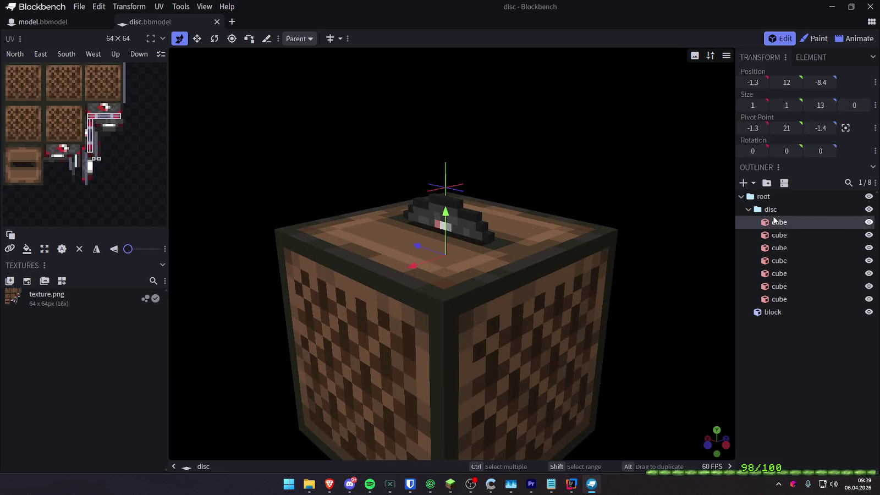
left_click(790, 233)
left_click(790, 221)
left_click(788, 235)
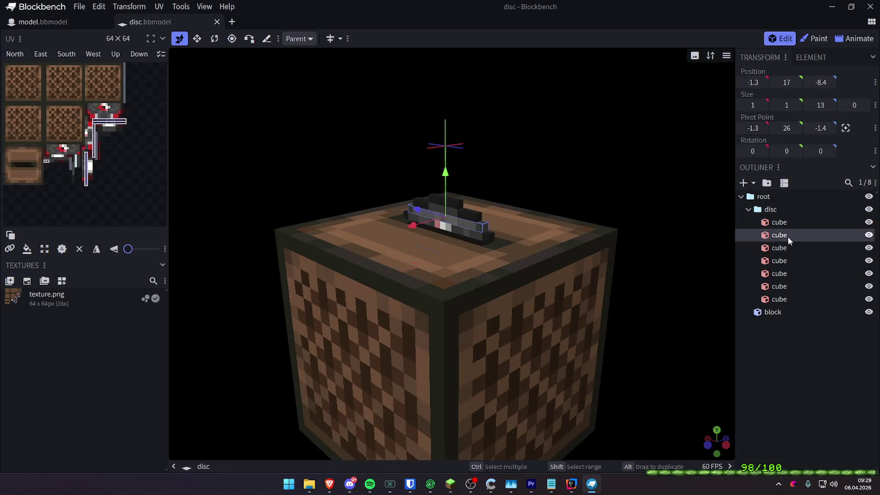
left_click(785, 248)
left_click(786, 260)
left_click(779, 274)
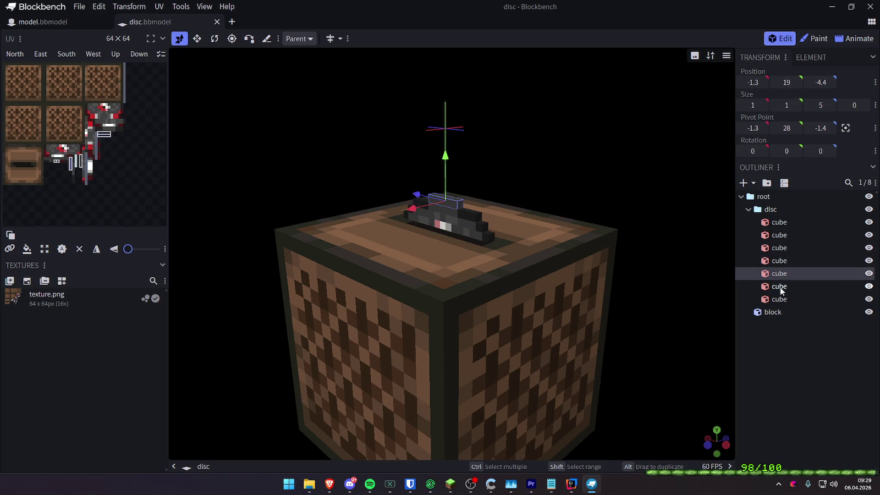
scroll(467, 181, "up", 2)
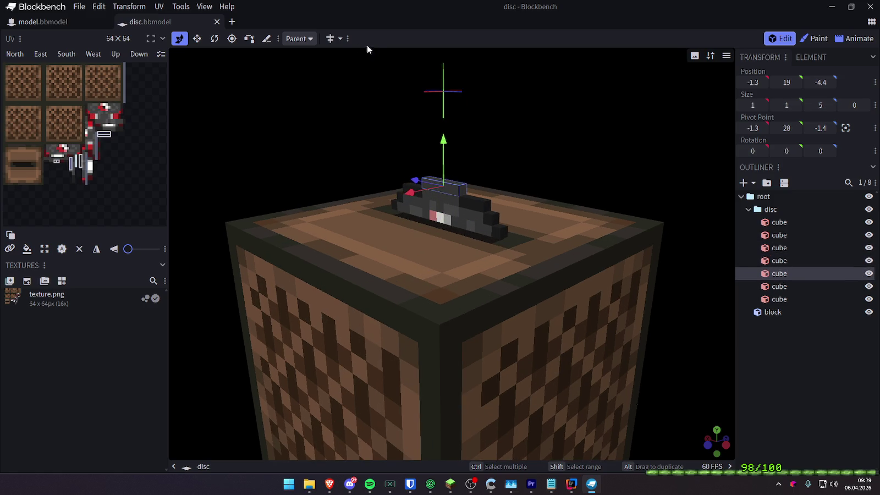
left_click(348, 39)
- Add Inflate to the toolbar again via Customize Toolbar, searching 'inf'
left_click(385, 52)
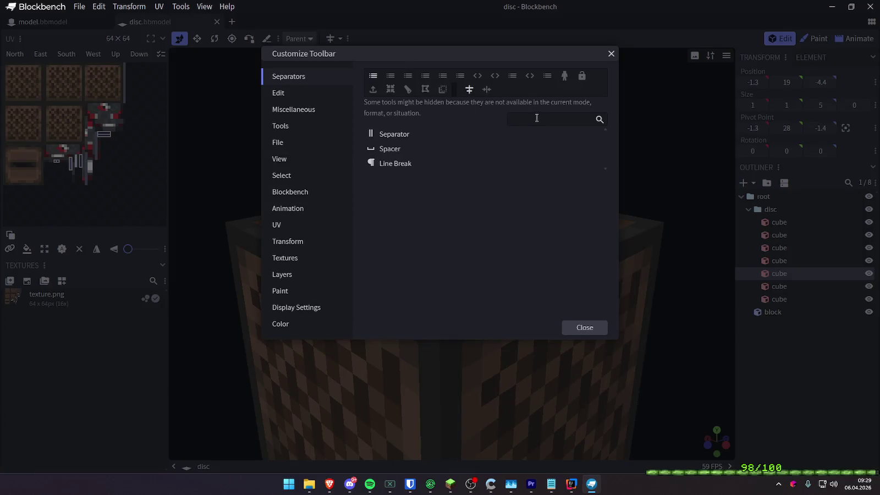
type("inf")
left_click(388, 134)
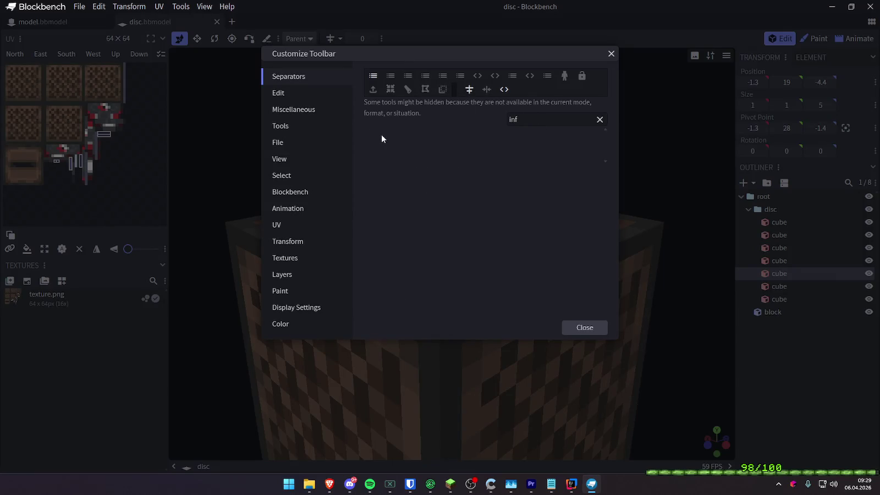
left_click(592, 326)
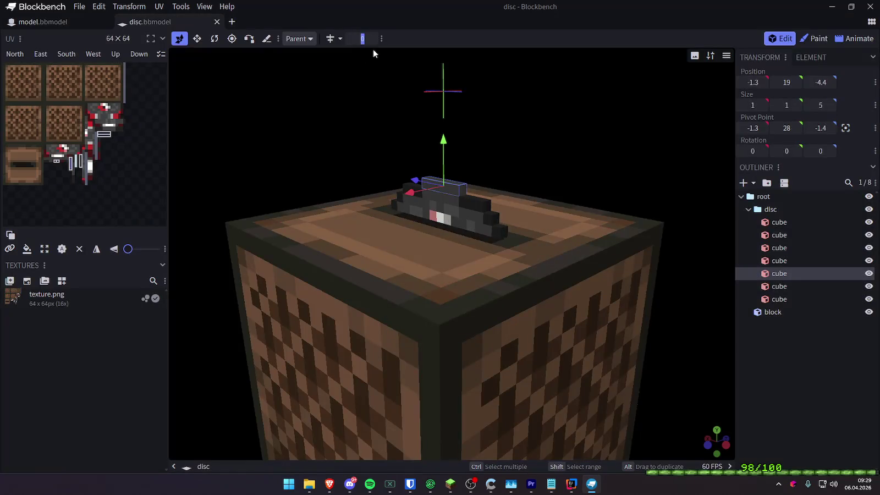
type("1")
- Select the long second cube of the disc and set the toolbar increment to 0.001
left_click(466, 212)
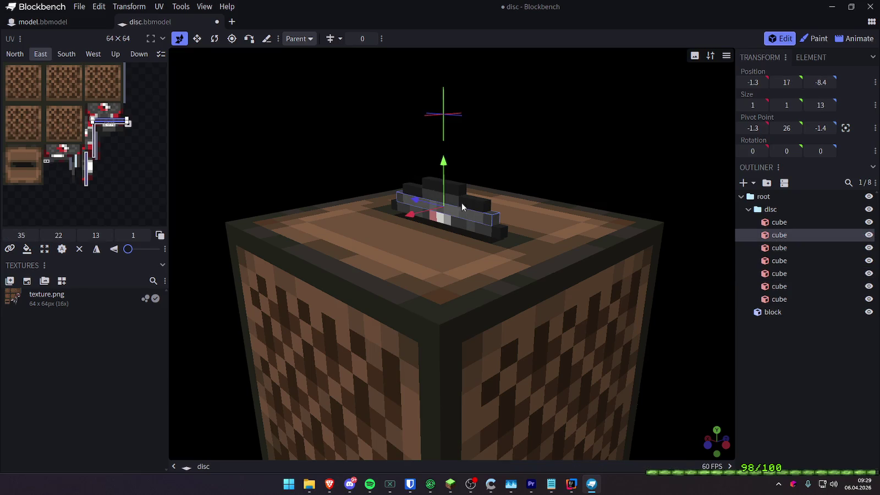
left_click(369, 40)
type("0.001")
key("Return")
- Deselect, collapse the disc folder, and apply a preset camera angle looking down on the jukebox
left_click(794, 364)
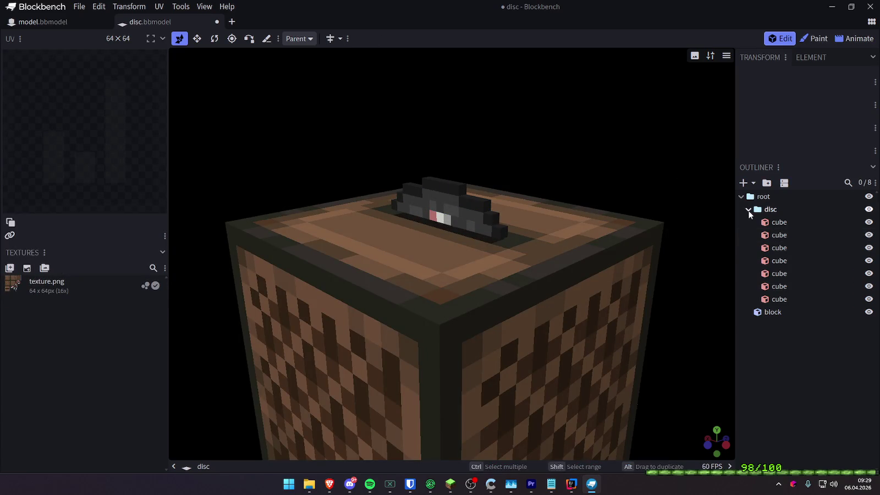
left_click(749, 209)
mouse_move(705, 202)
left_mouse_down()
mouse_move(631, 181)
mouse_move(637, 201)
mouse_move(654, 183)
mouse_move(641, 162)
mouse_move(644, 192)
left_mouse_up()
left_click(726, 56)
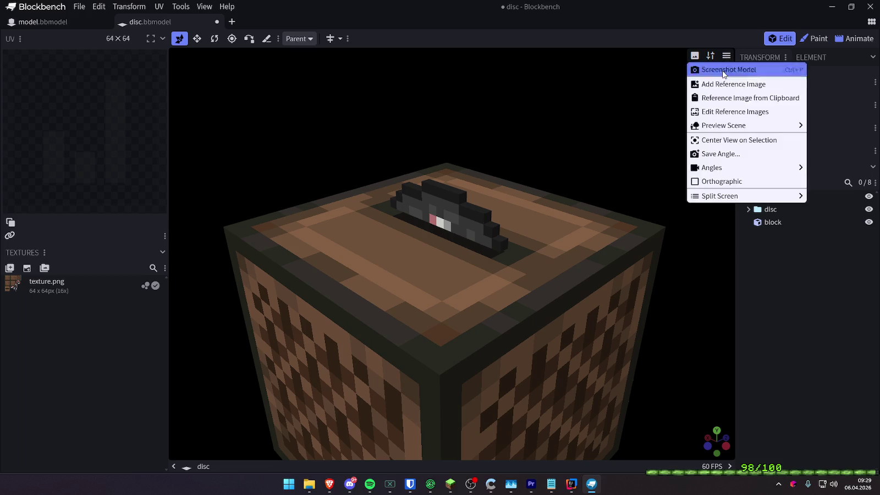
mouse_move(746, 169)
left_click(584, 165)
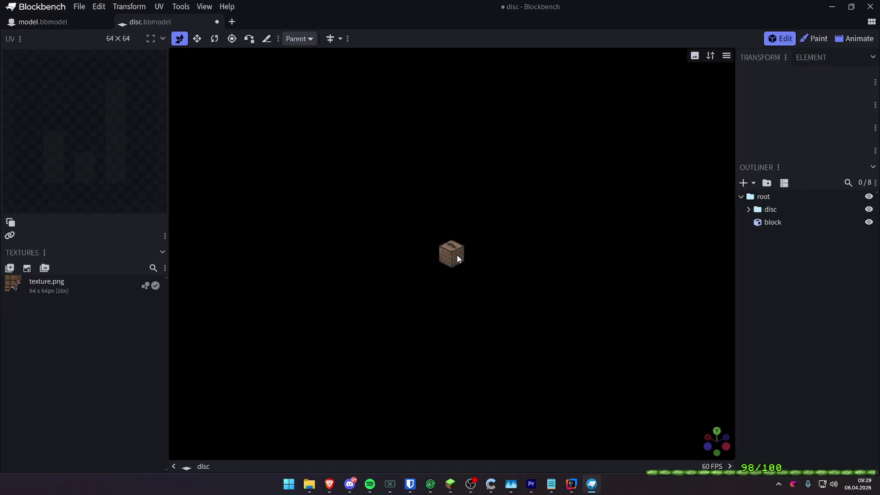
scroll(456, 253, "up", 10)
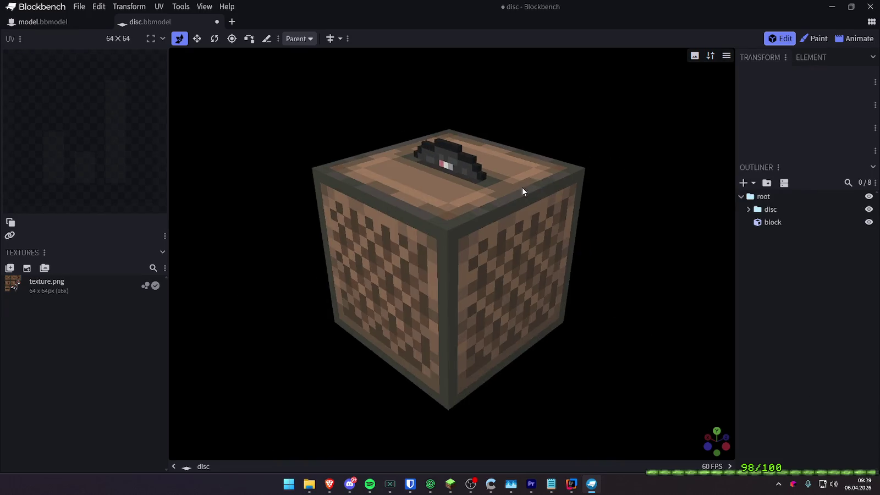
scroll(521, 191, "up", 1)
- Toggle orthographic projection on and off, leaving the viewport in orthographic view
left_click(726, 55)
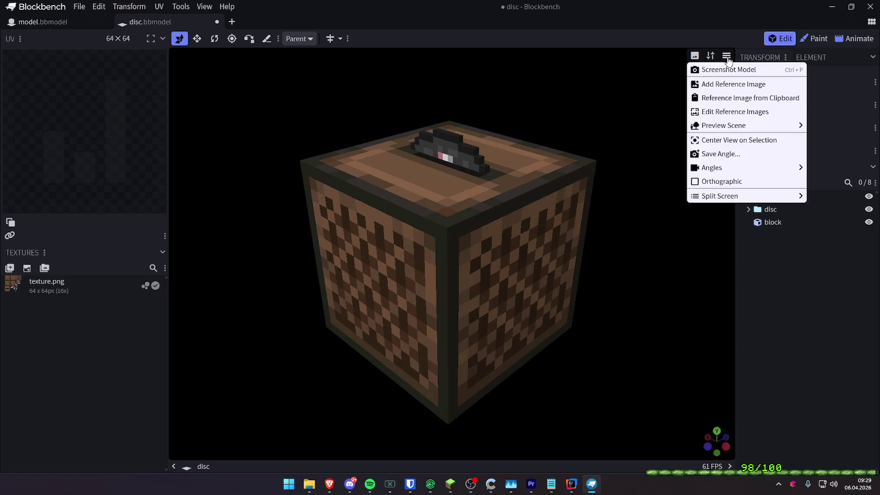
left_click(721, 181)
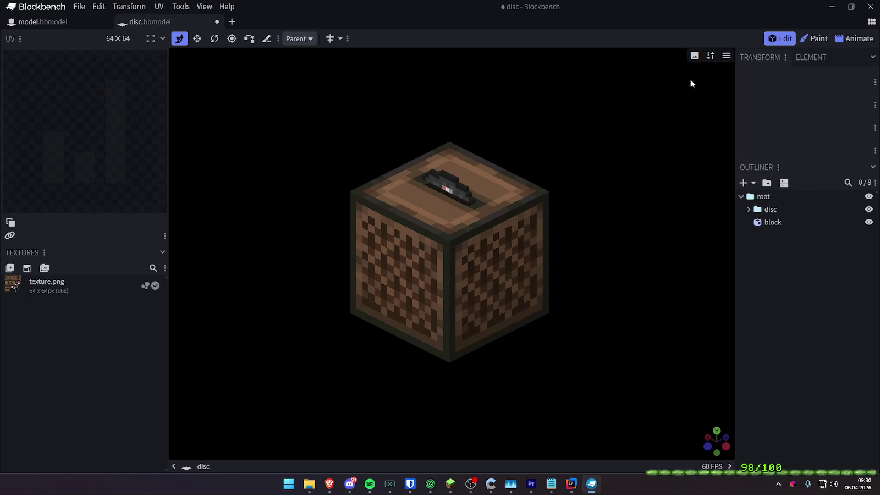
left_click(725, 56)
left_click(722, 181)
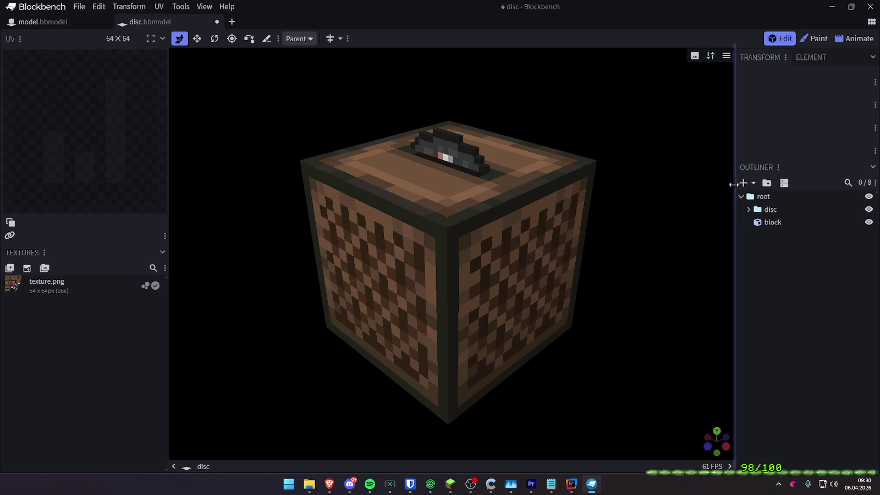
left_click(726, 55)
left_click(725, 182)
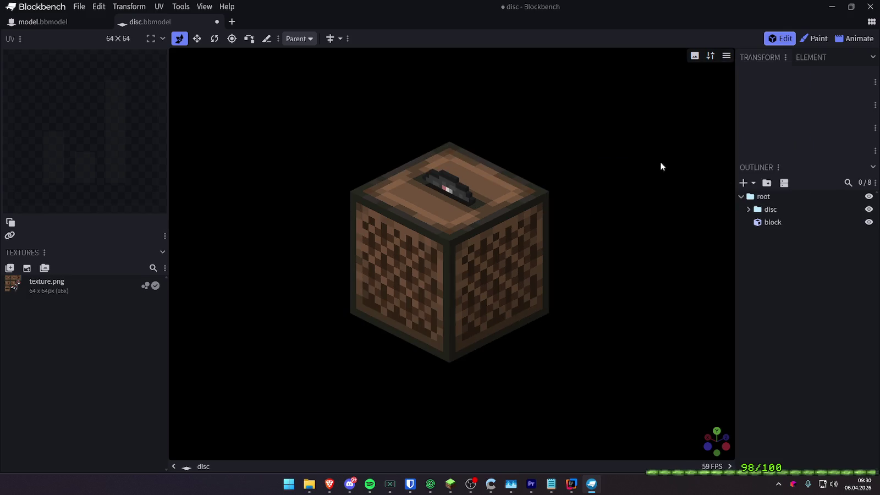
left_click(725, 55)
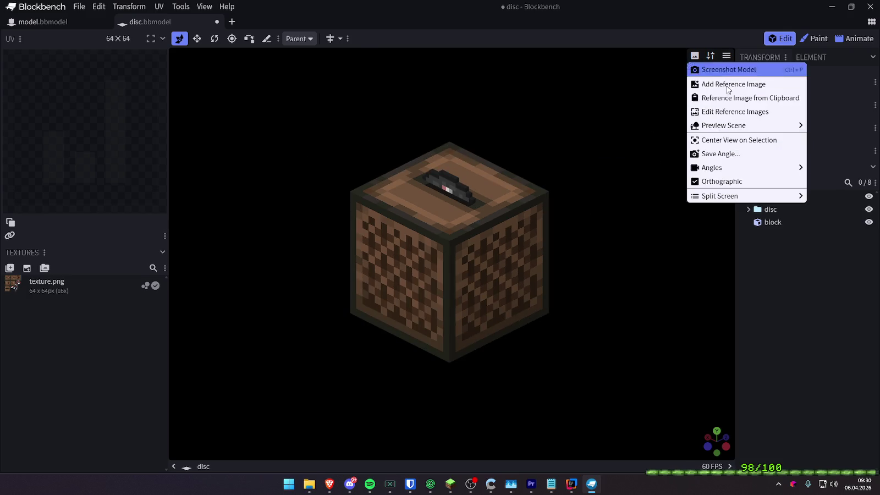
left_click(732, 186)
left_click(725, 56)
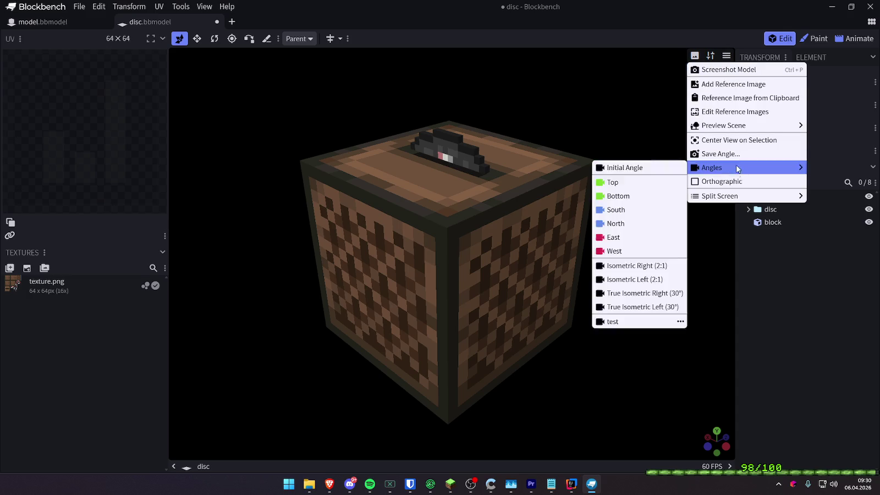
left_click(733, 181)
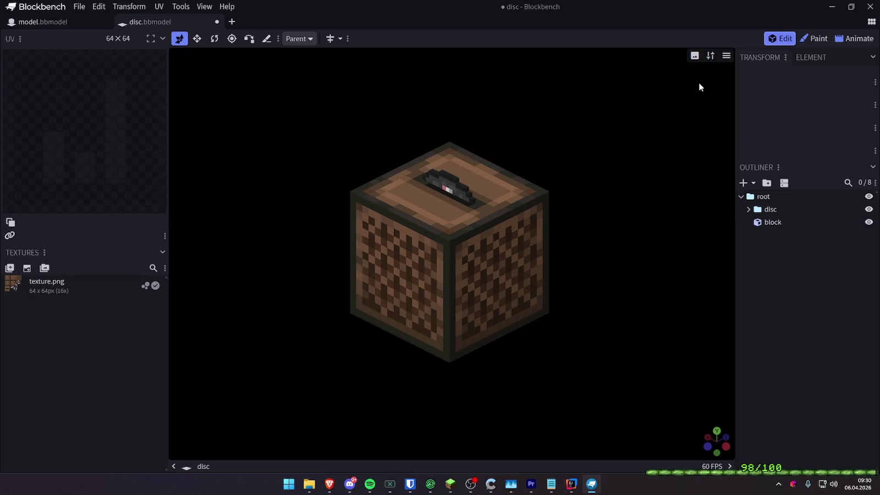
left_click(725, 55)
left_click(715, 181)
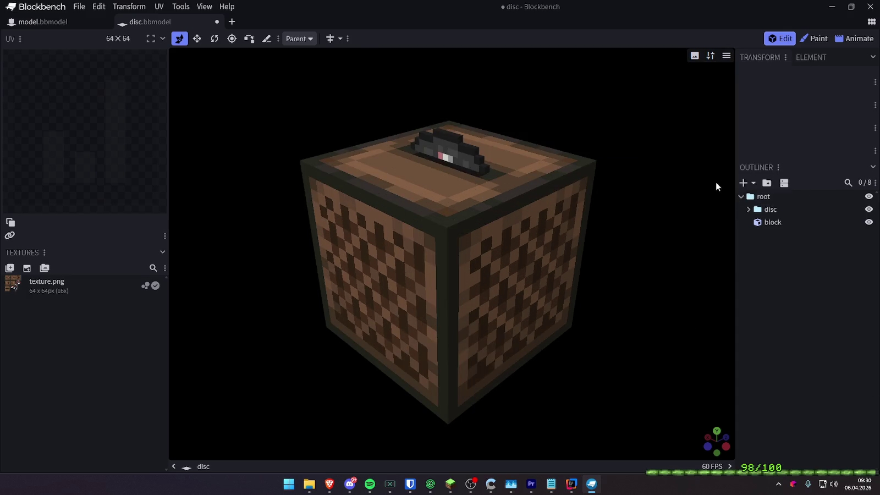
left_click(725, 56)
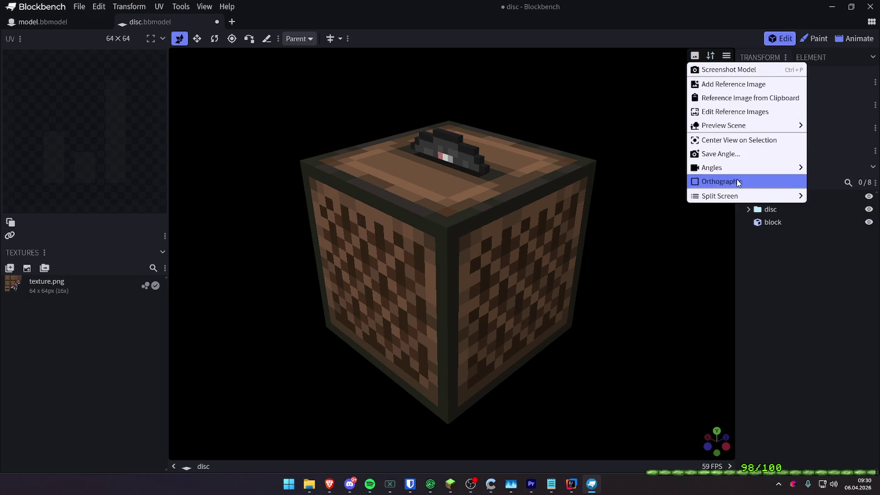
left_click(714, 182)
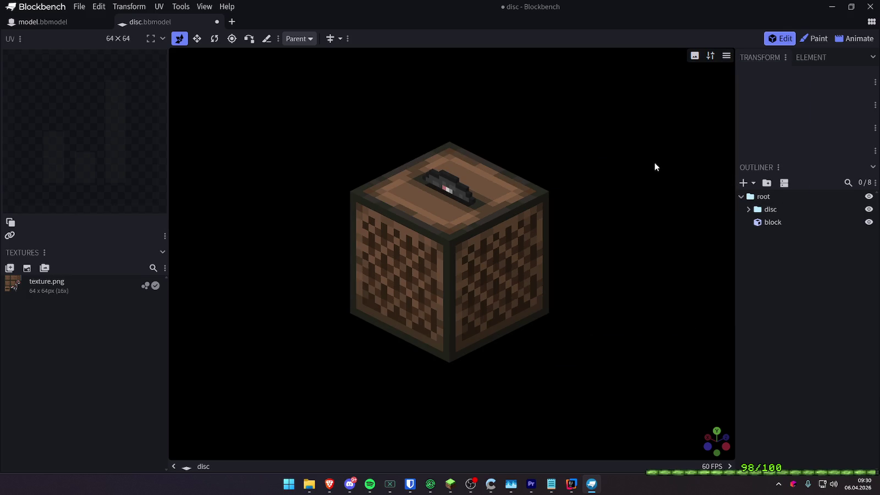
- Zoom in on the jukebox and save the disc model with Ctrl+S
scroll(579, 154, "up", 5)
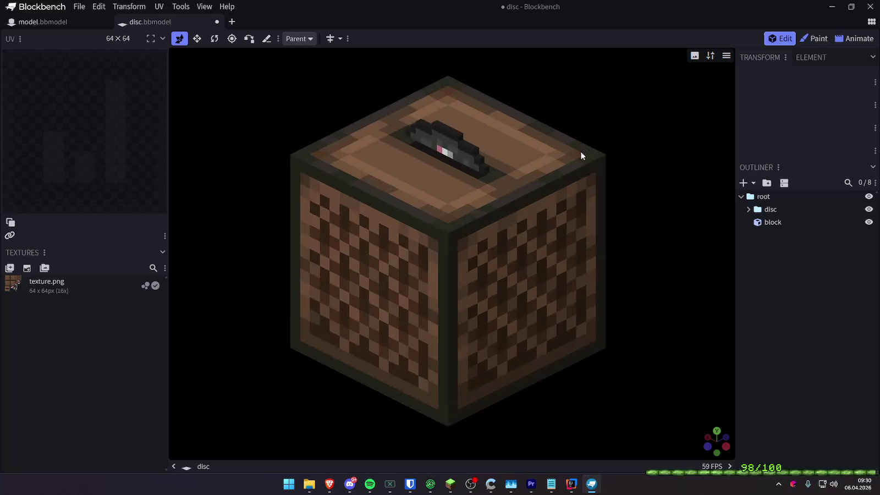
key("ctrl+s")
left_click(204, 7)
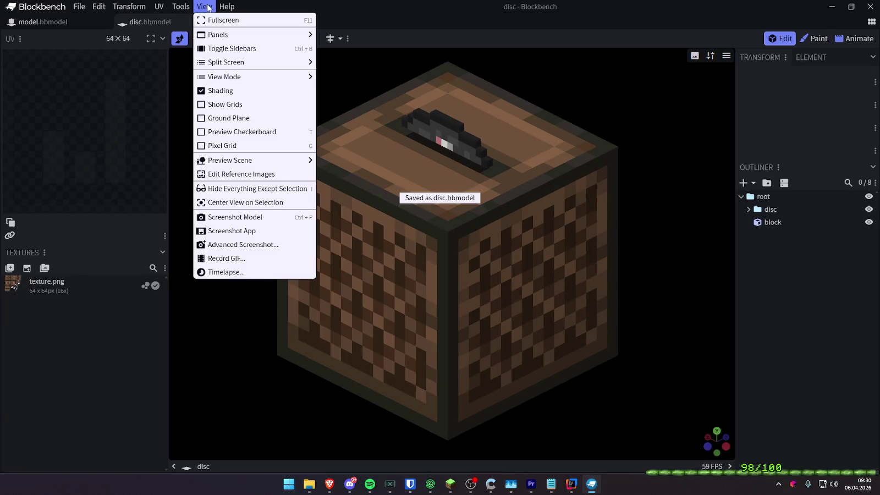
- In the Record GIF settings, choose PNG Sequence format with length 1 and 120 FPS
left_click(237, 257)
left_click(418, 77)
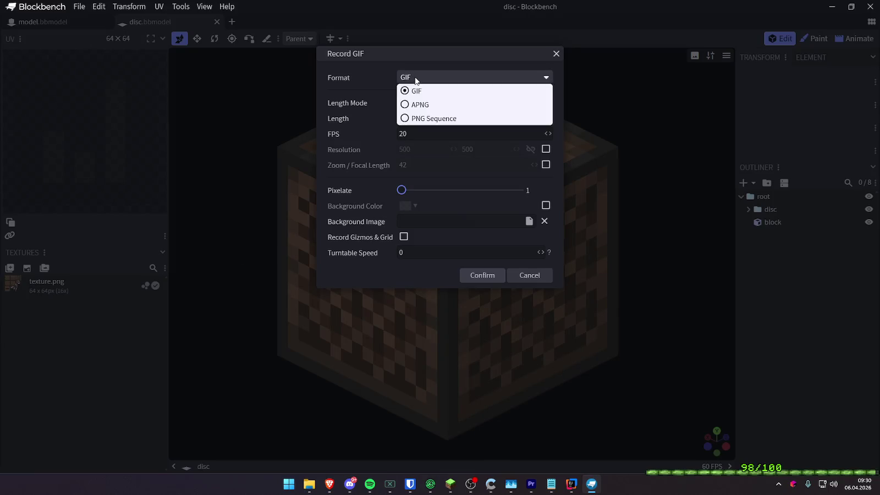
left_click(421, 115)
left_click(414, 115)
type("1")
key("BackSpace")
type("2")
key("Tab")
type("6")
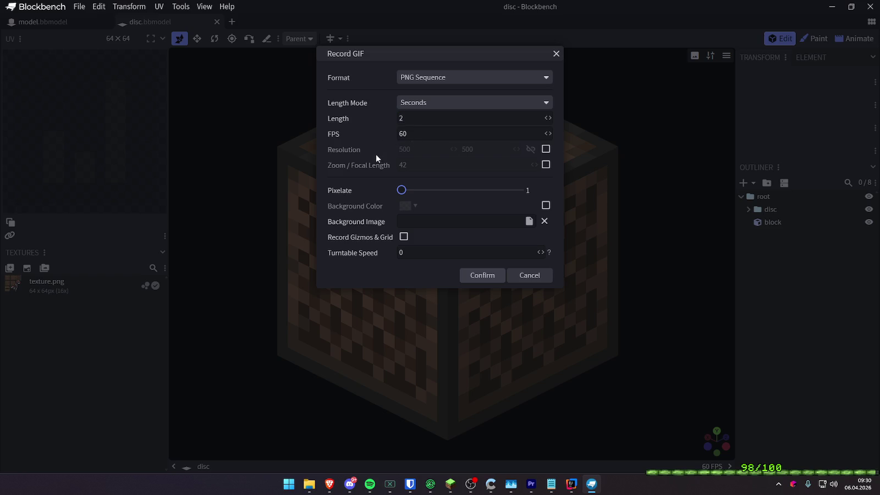
key("BackSpace")
key("BackSpace")
type("90")
double_click(412, 136)
type("120")
type("1")
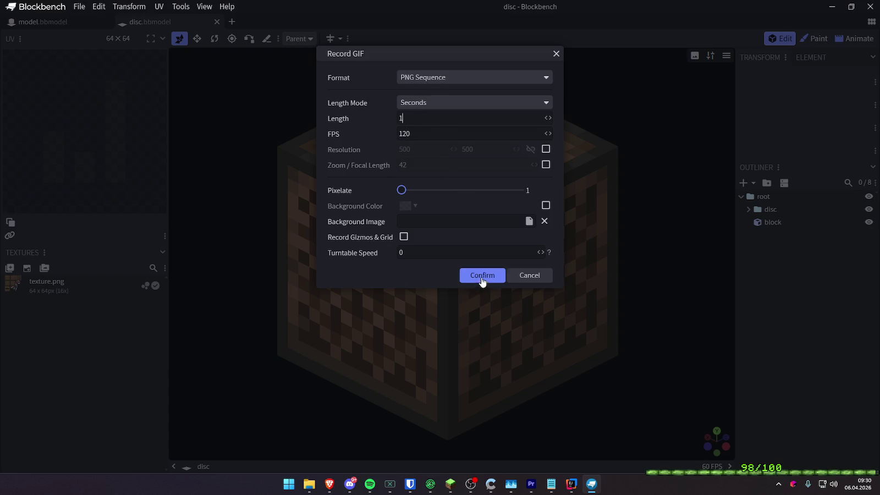
- Enable a custom 1920 × 1080 resolution and start the capture
left_click(545, 149)
double_click(439, 149)
type("1920")
key("Tab")
type("1080")
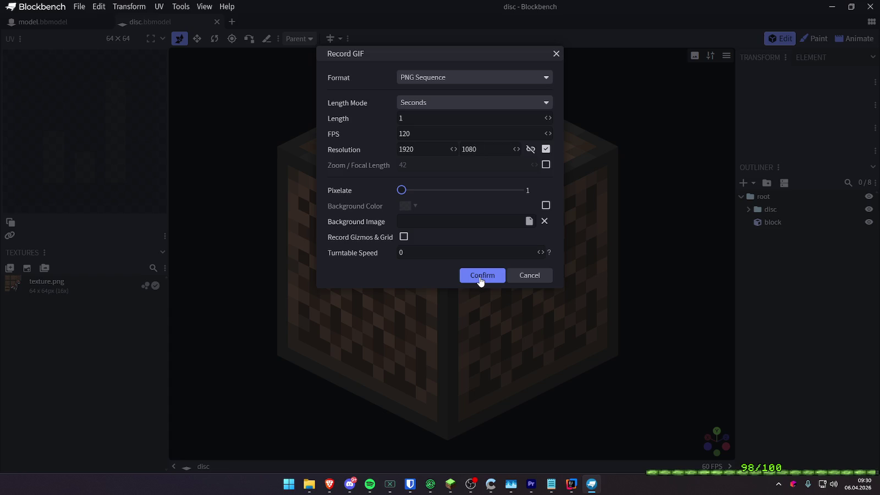
left_click(479, 277)
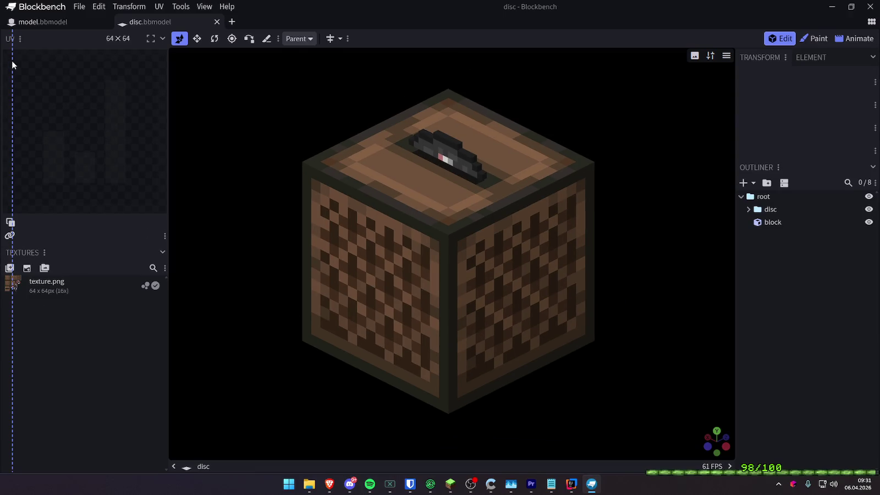
- Switch to Animate mode and select the disc bone to show its rotation, position and scale tracks
left_click(857, 38)
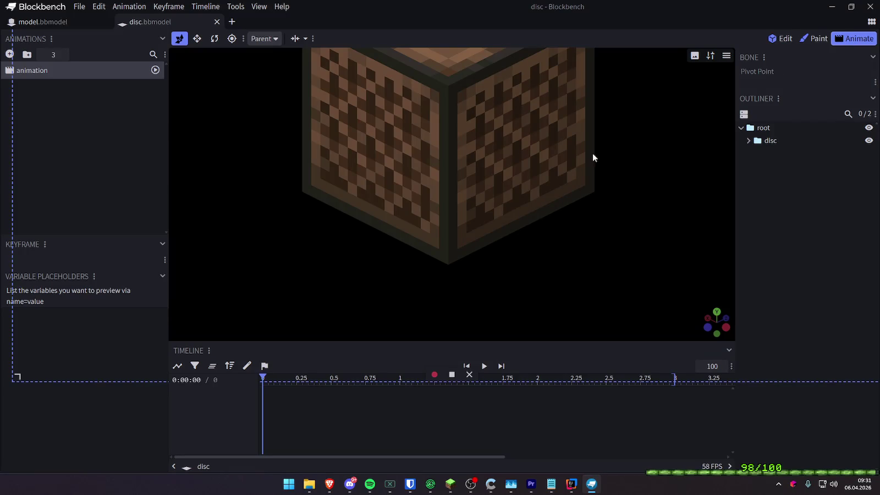
left_click(773, 141)
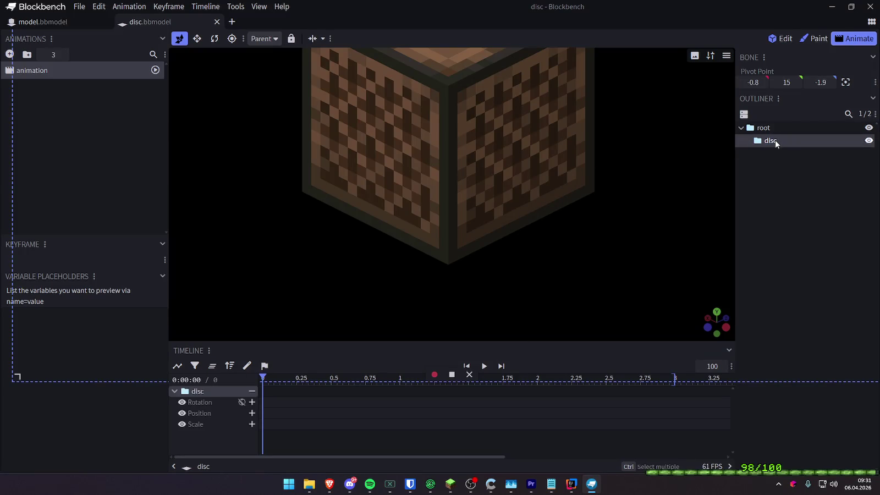
scroll(606, 276, "down", 5)
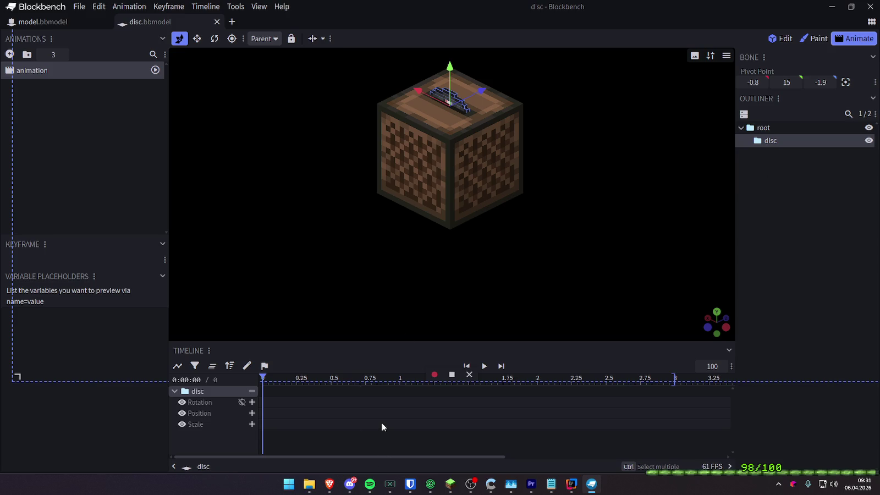
left_click(241, 403)
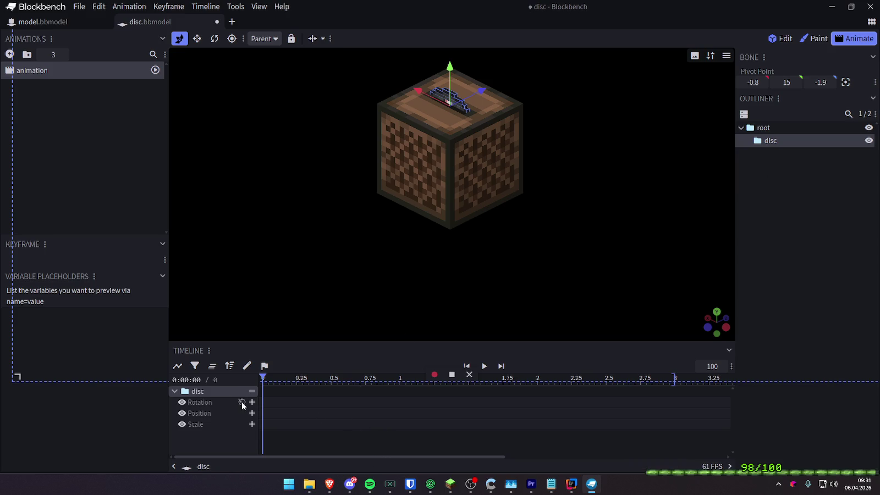
- Stop the frame capture, preview playback, rewind to 0, and close model.bbmodel
left_click(451, 375)
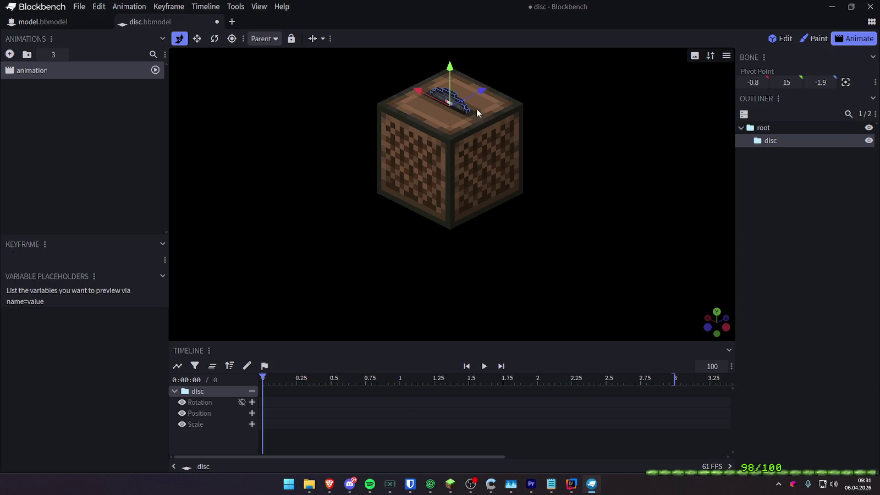
key("space")
key("space")
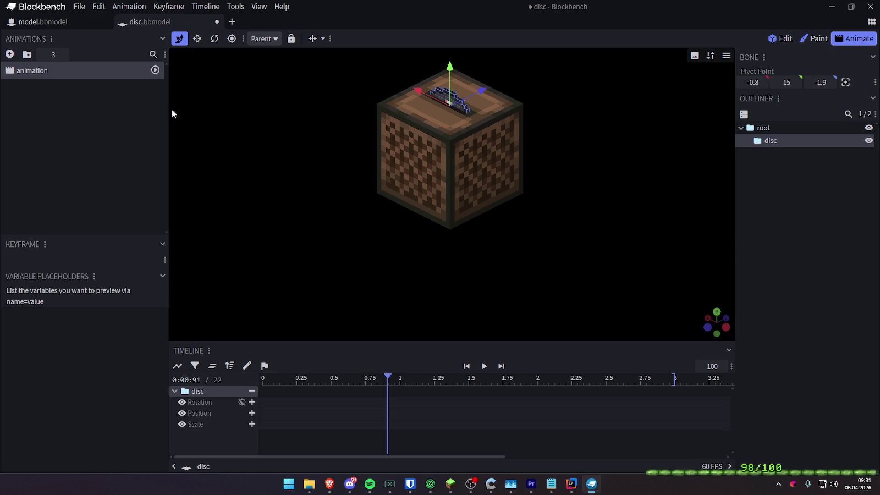
left_click_drag(342, 379, 262, 380)
left_click(52, 23)
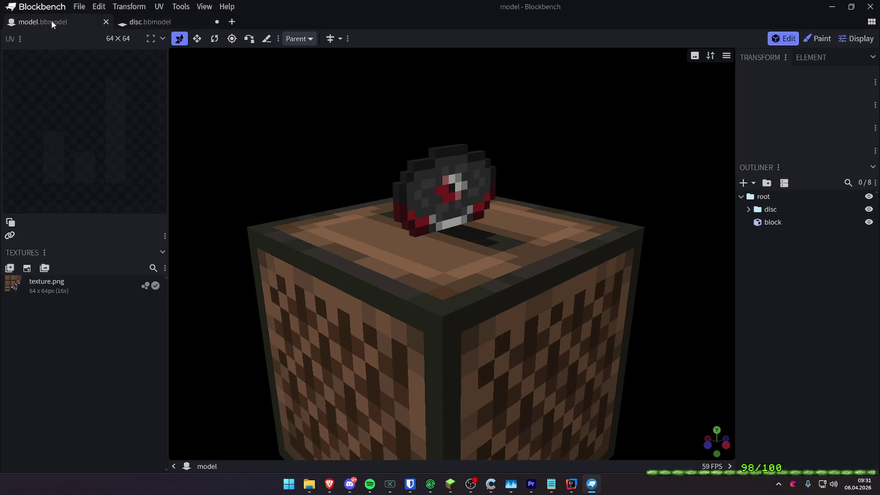
left_click(105, 23)
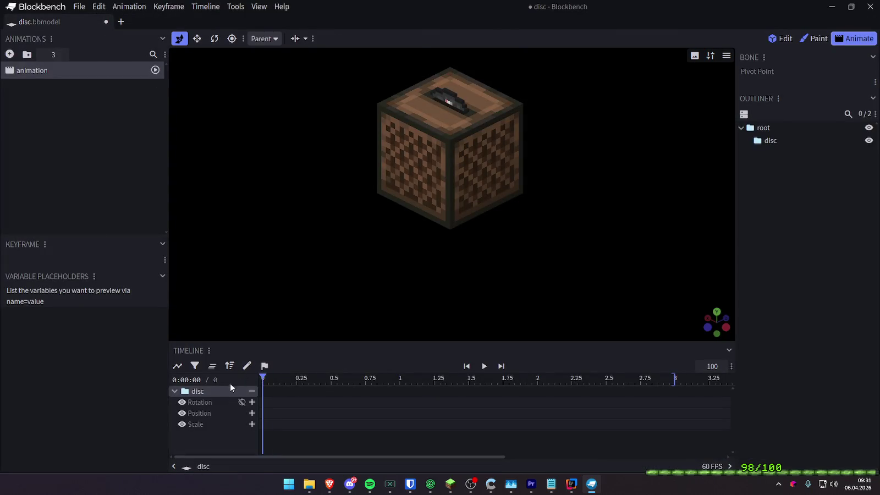
- Sink the disc bone into the jukebox at Y -5 on frame 0 and save
left_click(748, 142)
left_click_drag(454, 78, 455, 94)
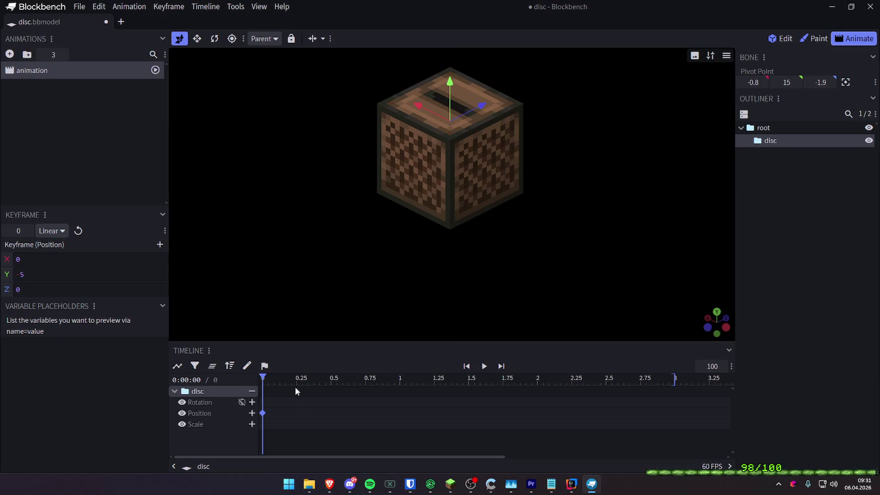
key("ctrl+s")
- Keyframe the disc raised to Y 4 at 3 s and show its position graph
left_click_drag(263, 378, 673, 382)
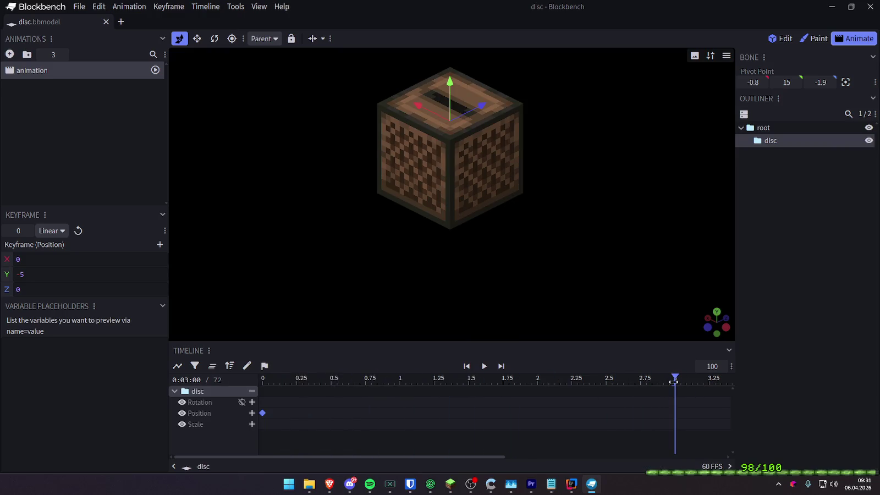
left_click_drag(451, 90, 456, 69)
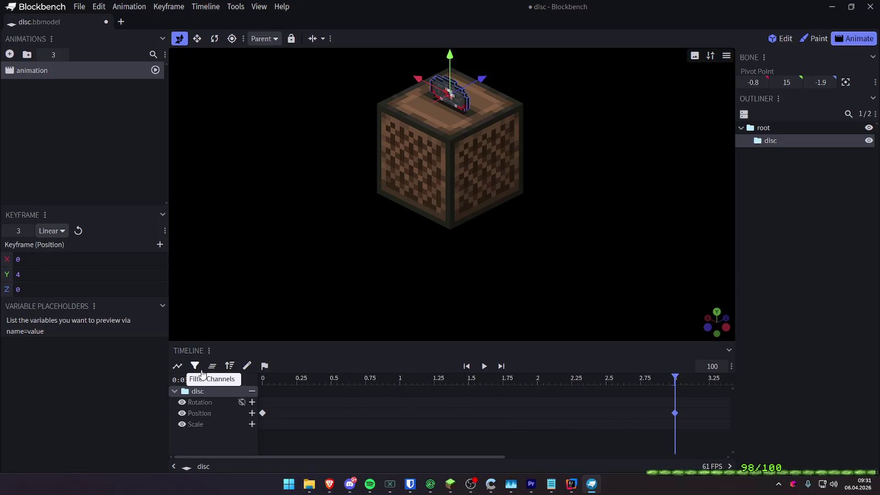
left_click(182, 368)
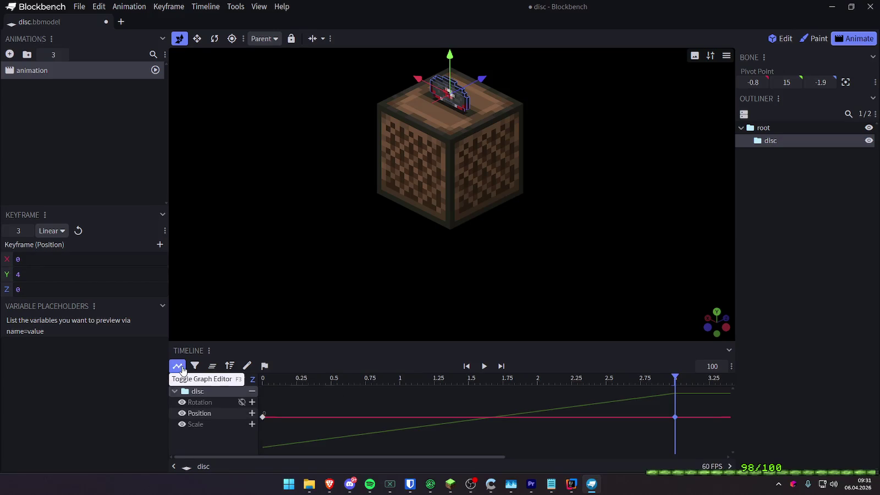
- Give the end keyframe Bézier interpolation and ease the Y position curve into it
right_click(675, 417)
key("Escape")
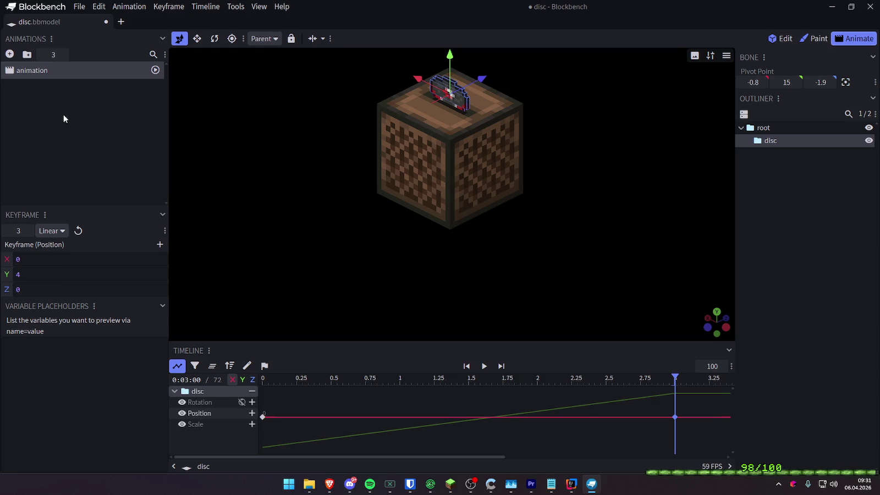
left_click(57, 236)
left_click(58, 272)
left_click_drag(663, 418, 558, 405)
key("ctrl+z")
left_click(661, 393)
left_click_drag(662, 393, 483, 392)
- Make the start keyframe Bézier and lengthen its ease-out, previewing the disc's rise
left_click(415, 377)
key("space")
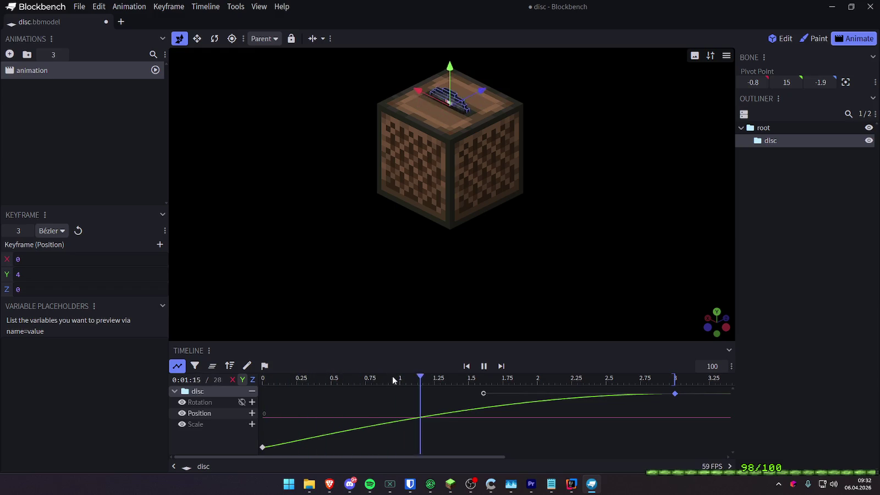
key("space")
left_click(264, 447)
left_click(51, 230)
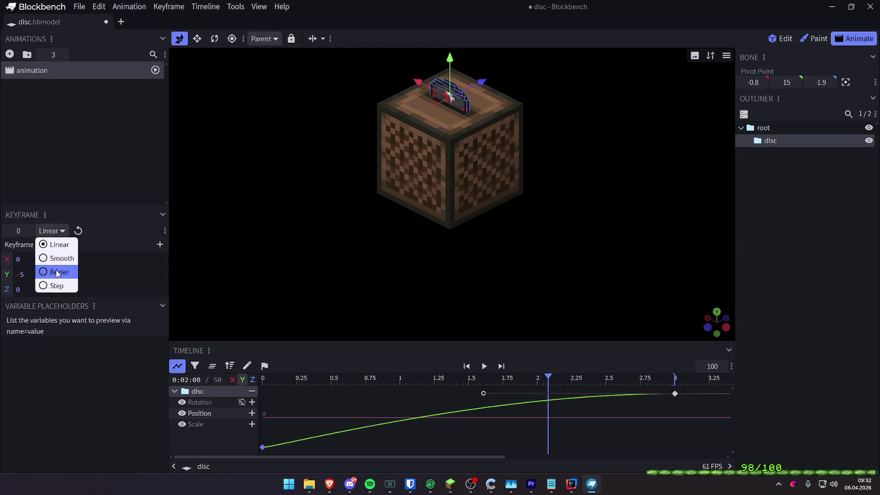
left_click(55, 271)
left_click_drag(276, 447, 424, 442)
left_click_drag(323, 380, 259, 379)
key("space")
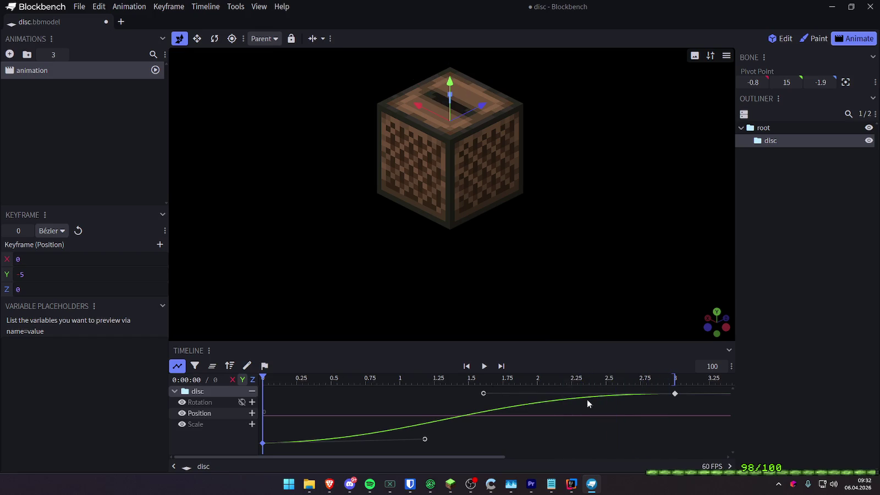
- Move the end keyframe to 2.9167 s, preview from the start, and save disc.bbmodel
mouse_move(671, 393)
left_mouse_down()
mouse_move(662, 394)
mouse_move(669, 377)
mouse_move(636, 379)
left_mouse_up()
left_click(652, 378)
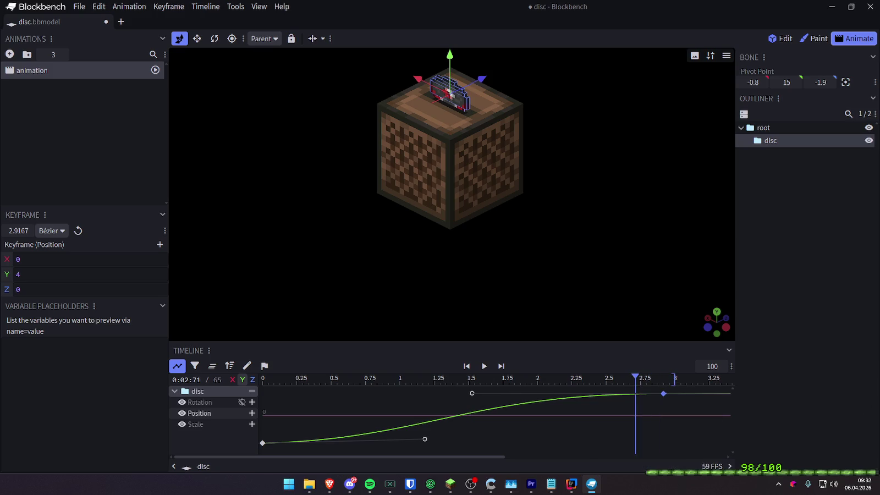
key("ctrl+s")
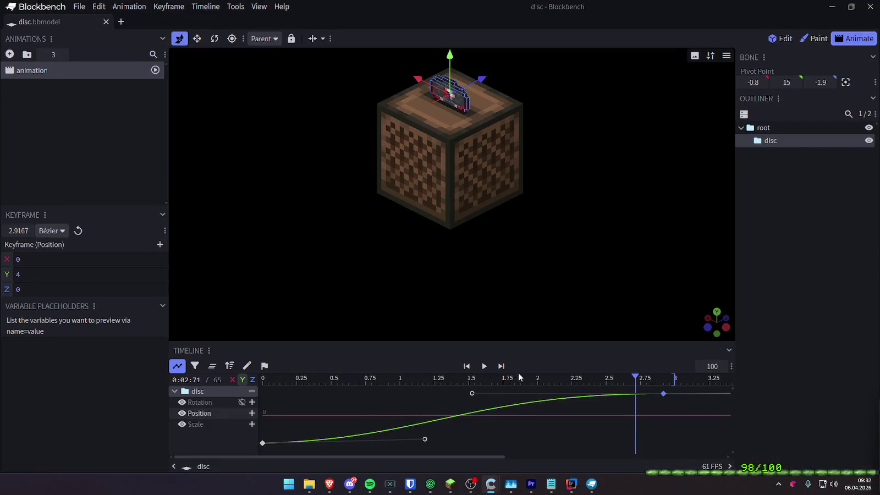
left_click_drag(521, 378, 263, 379)
key("space")
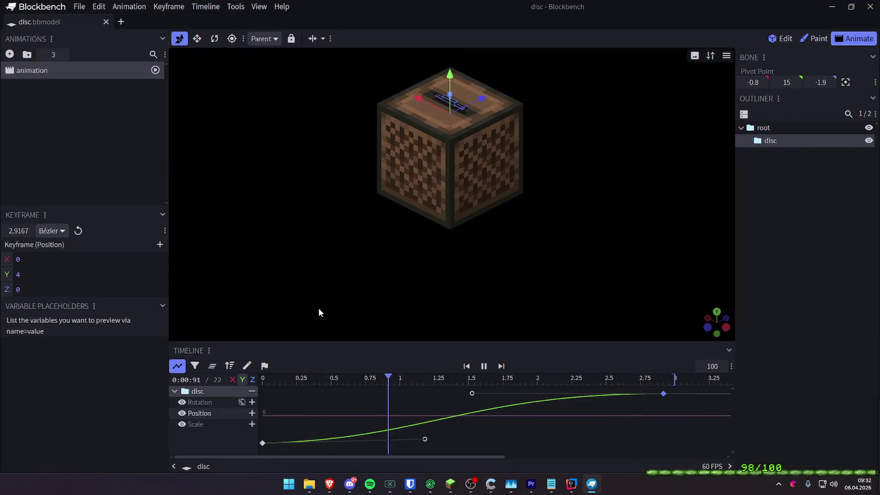
right_click(39, 71)
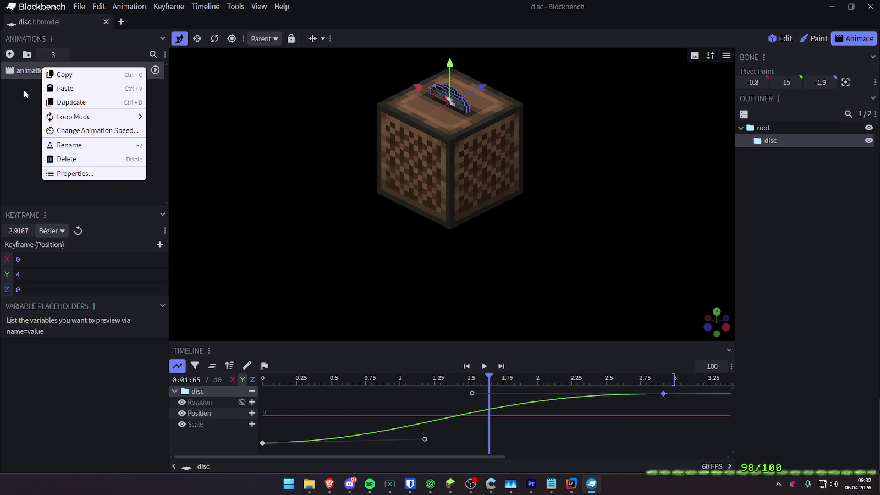
left_click(23, 90)
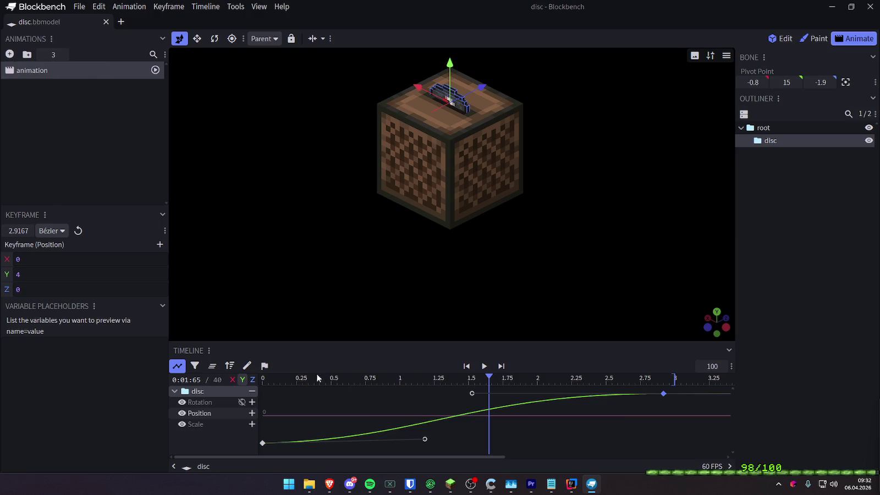
left_click_drag(317, 378, 263, 379)
key("ctrl+s")
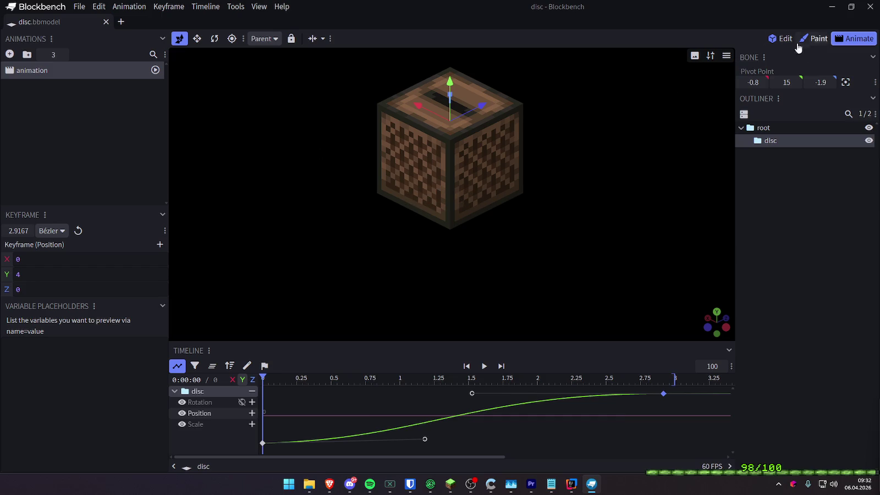
- Switch to Edit mode, deselect the disc and save the project with Ctrl+S
left_click(780, 38)
left_click(767, 312)
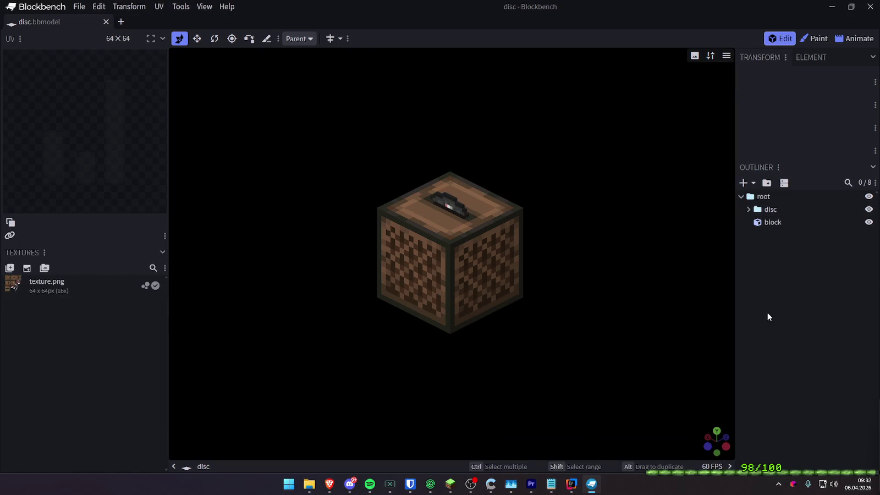
scroll(482, 197, "up", 6)
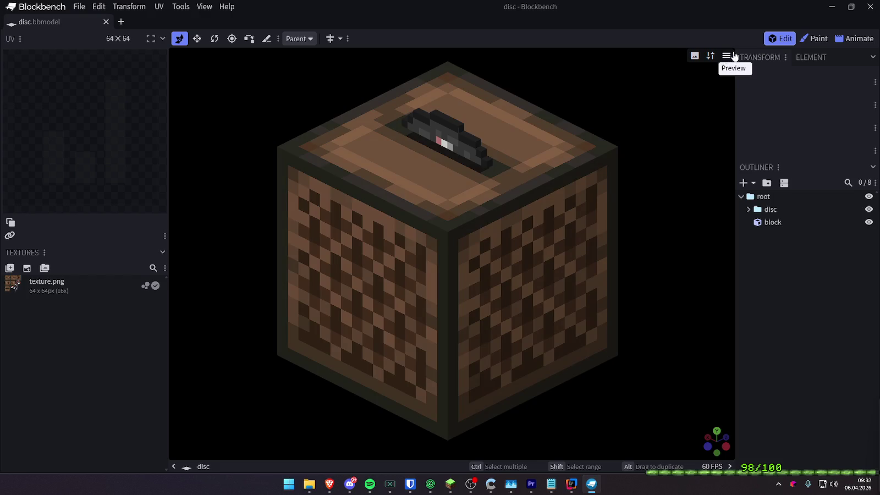
key("ctrl+s")
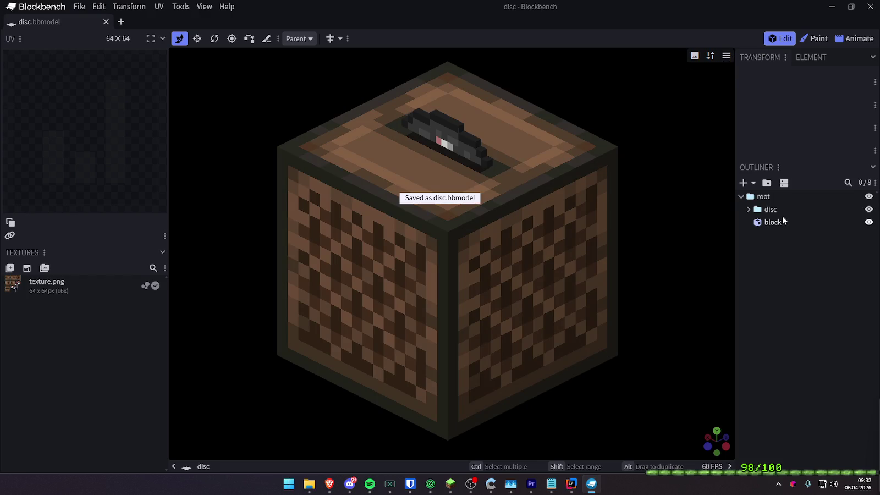
- Set the preview recording format to APNG, confirm it, and return to Animate mode
left_click(845, 37)
left_click(783, 39)
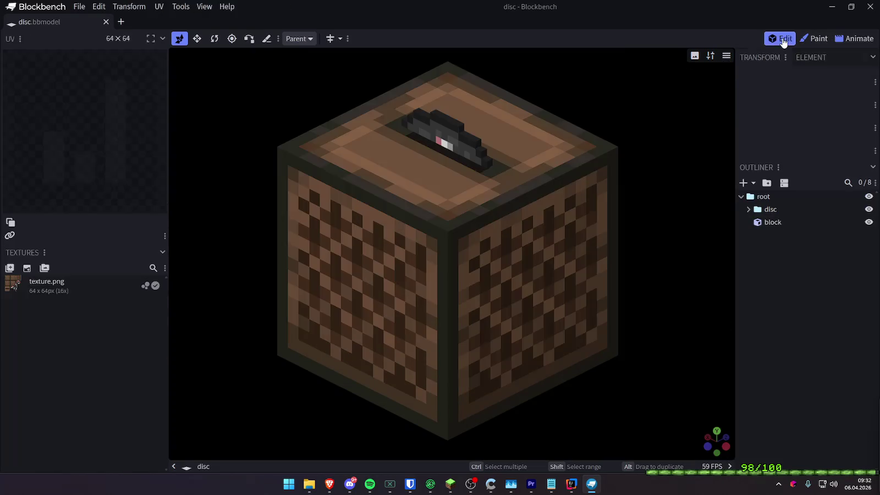
left_click(204, 7)
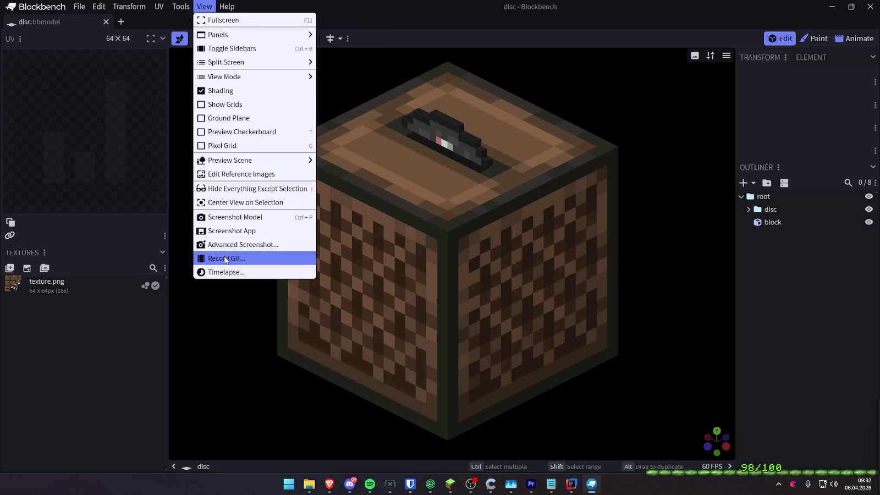
left_click(226, 258)
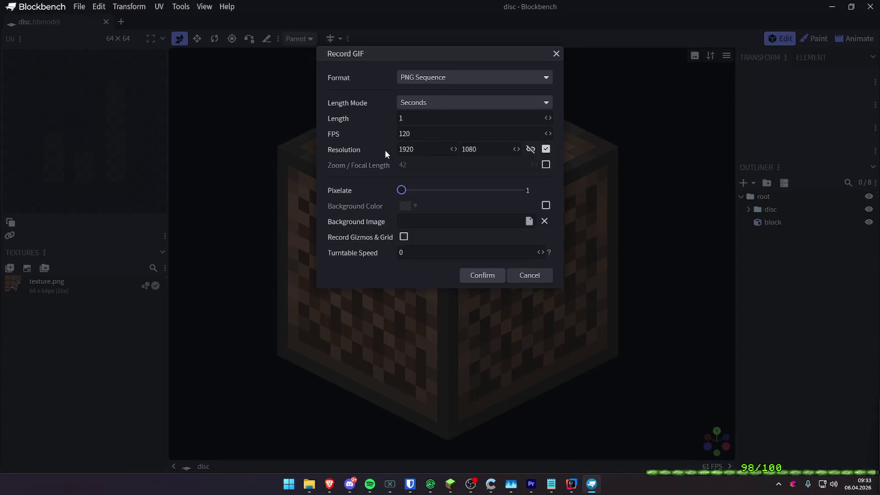
left_click(421, 78)
left_click(409, 103)
left_click(501, 276)
left_click(849, 38)
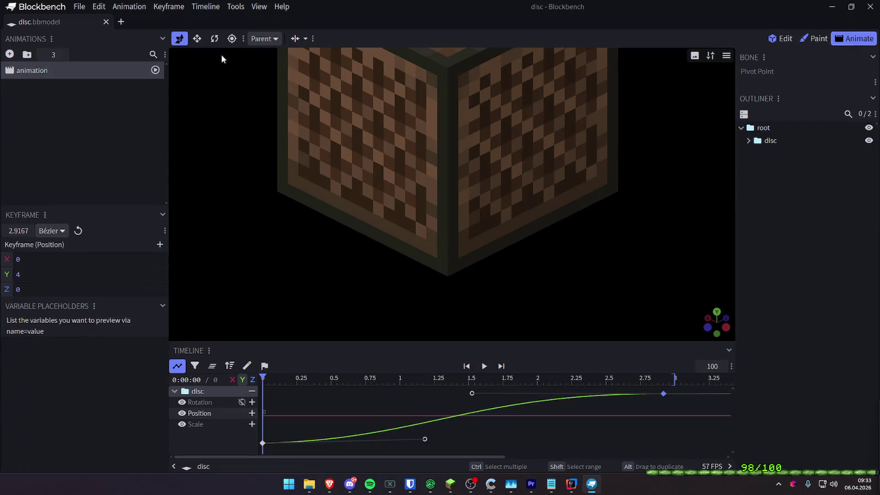
left_click(236, 7)
- Open the Record GIF settings and dismiss them without recording
mouse_move(259, 7)
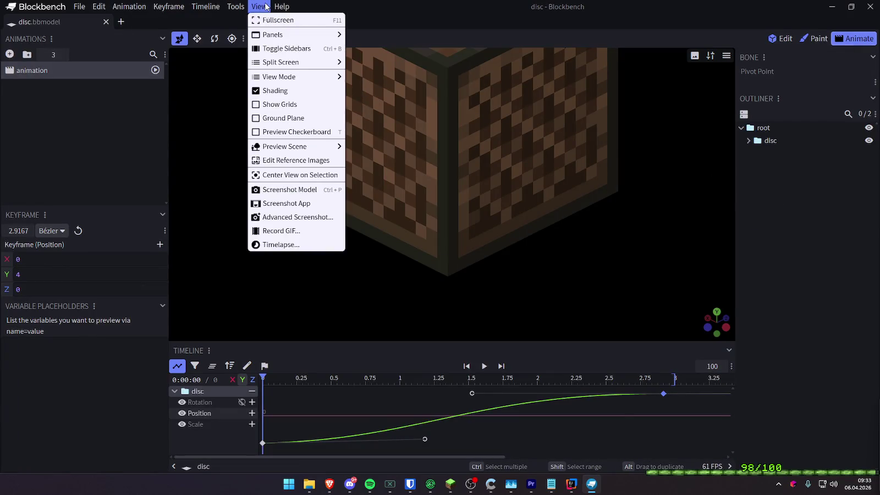
left_click(294, 230)
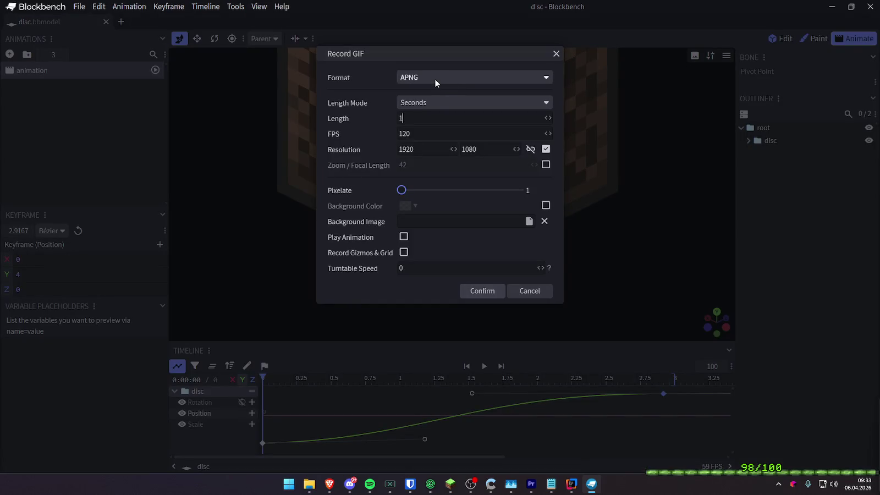
left_click(556, 54)
scroll(655, 133, "down", 5)
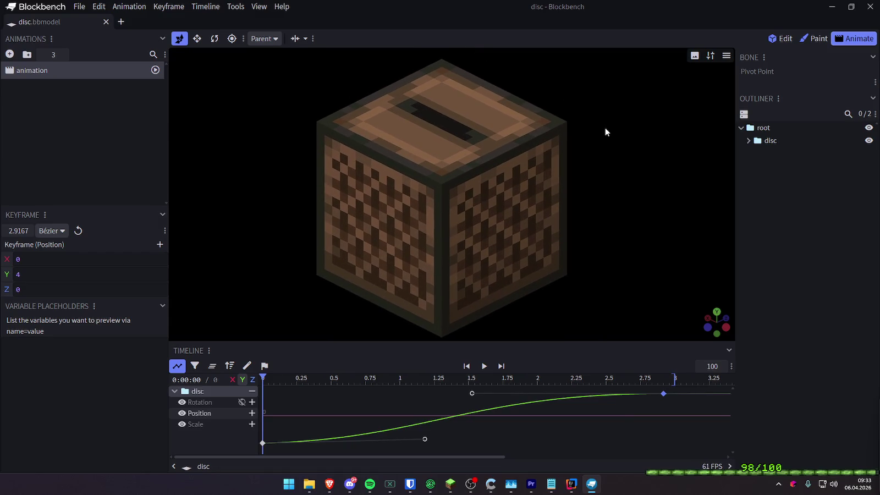
- Set the recording to PNG Sequence with Play Animation on and Turntable Speed 0
left_click(258, 9)
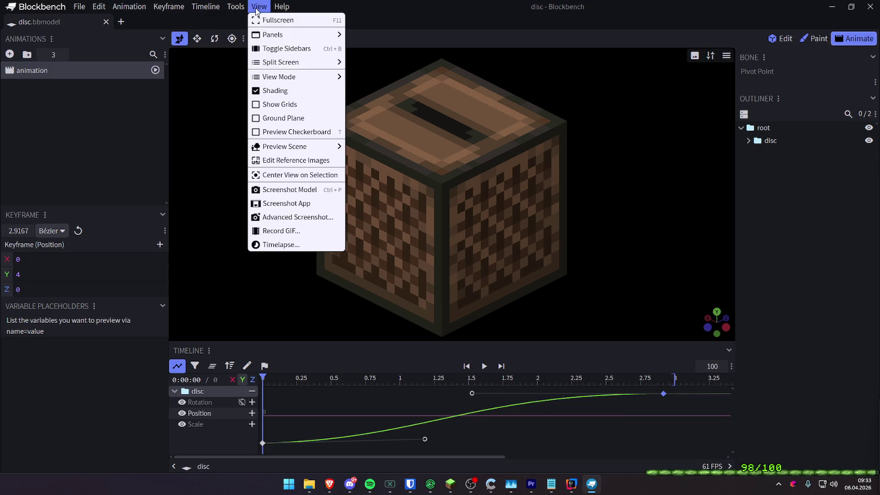
left_click(272, 231)
left_click(422, 80)
left_click(421, 116)
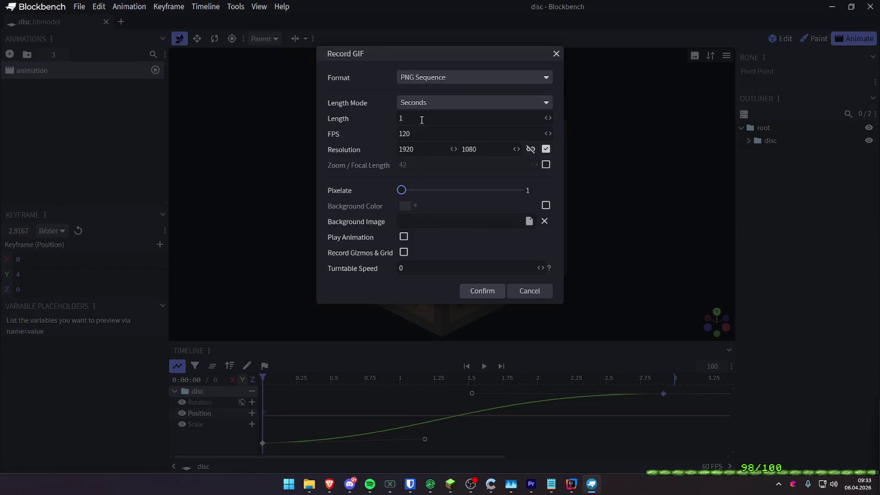
left_click(403, 237)
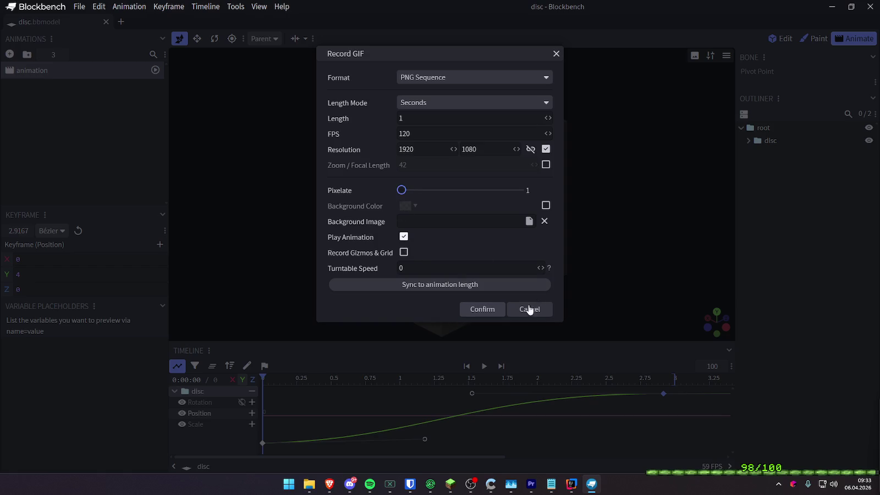
double_click(422, 269)
type("20")
left_click_drag(422, 269, 385, 267)
type("0")
- Render the recording, save png_sequence.zip in Bilder, and view frame 081.png
left_click(479, 309)
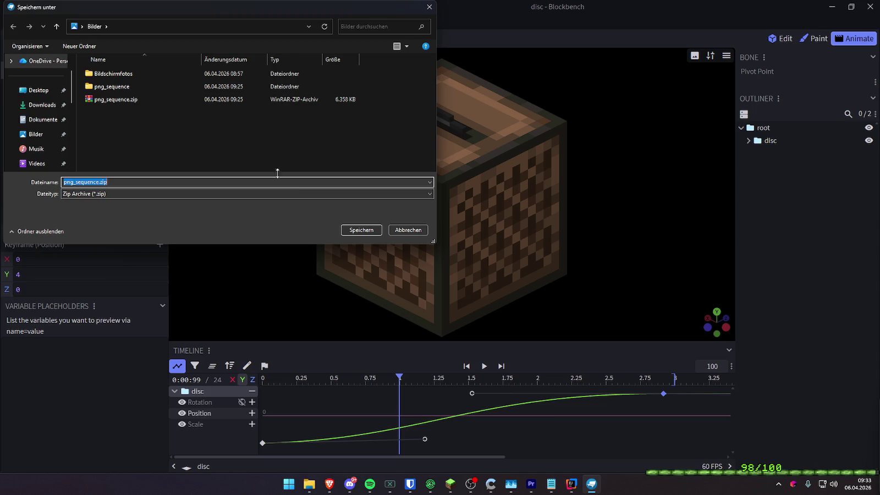
left_click(363, 230)
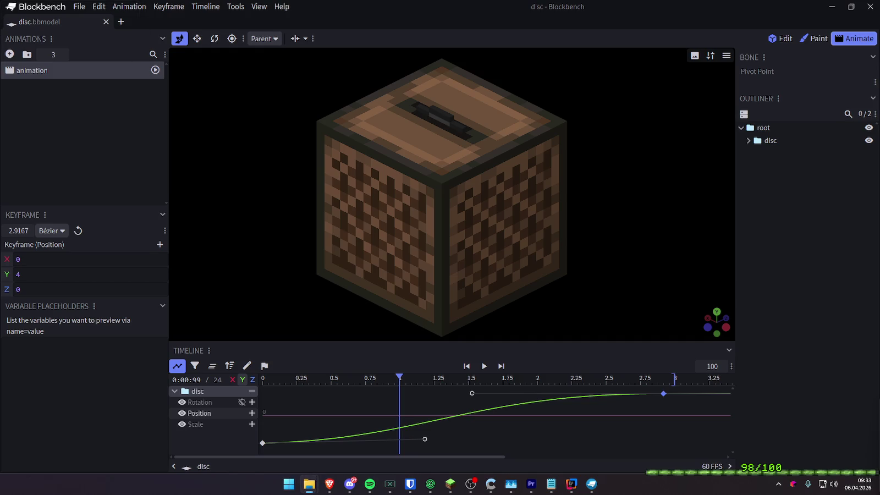
key("Return")
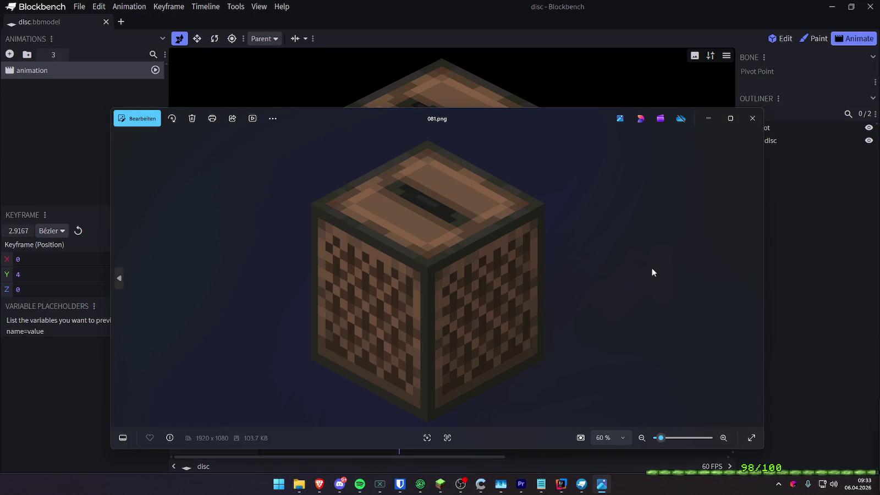
- Check frames 085.png and 104.png in Photos, then close both viewer windows
left_click(755, 278)
key("Return")
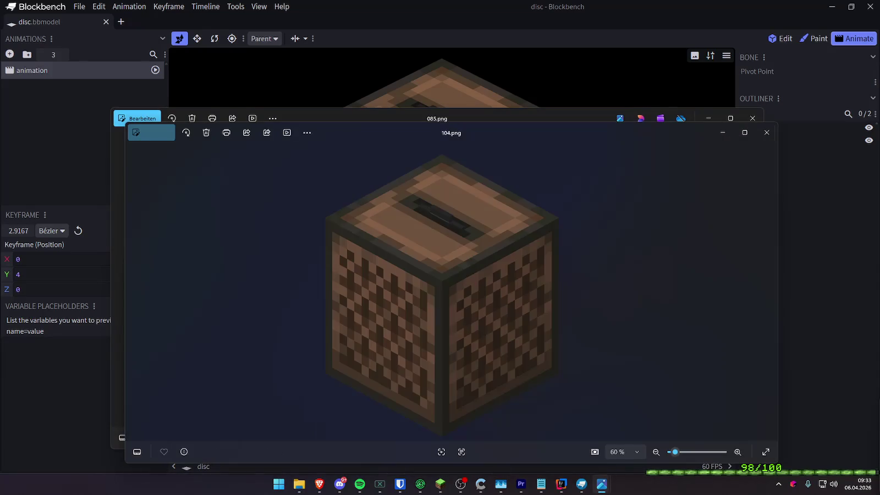
scroll(436, 219, "up", 5)
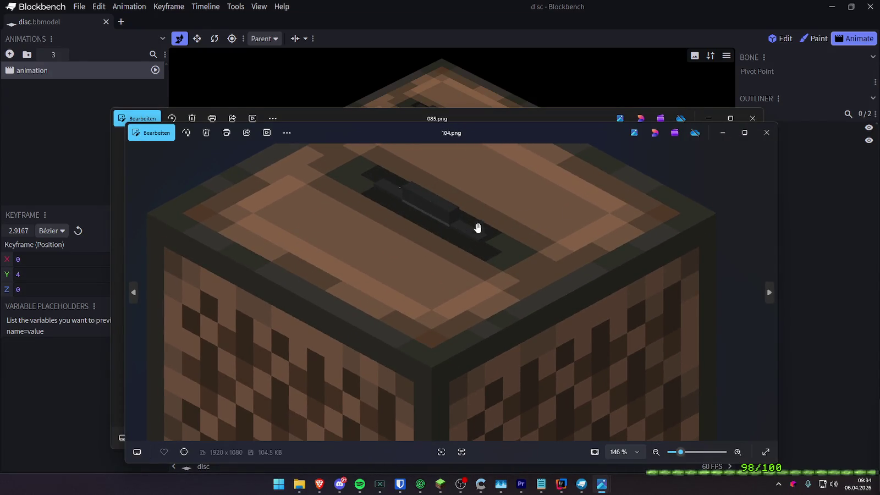
left_click(766, 133)
left_click(752, 118)
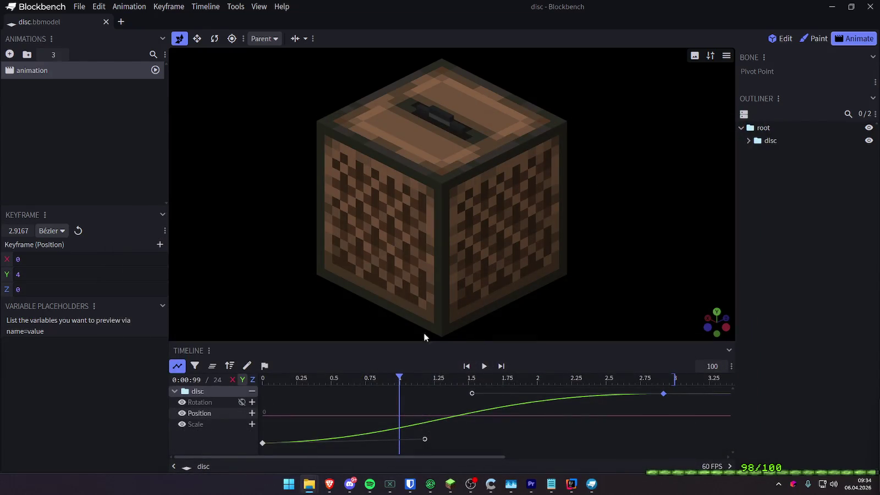
left_click(206, 7)
- Set the recording length to 3, cancel the dialog and rewind the animation to the start
mouse_move(244, 5)
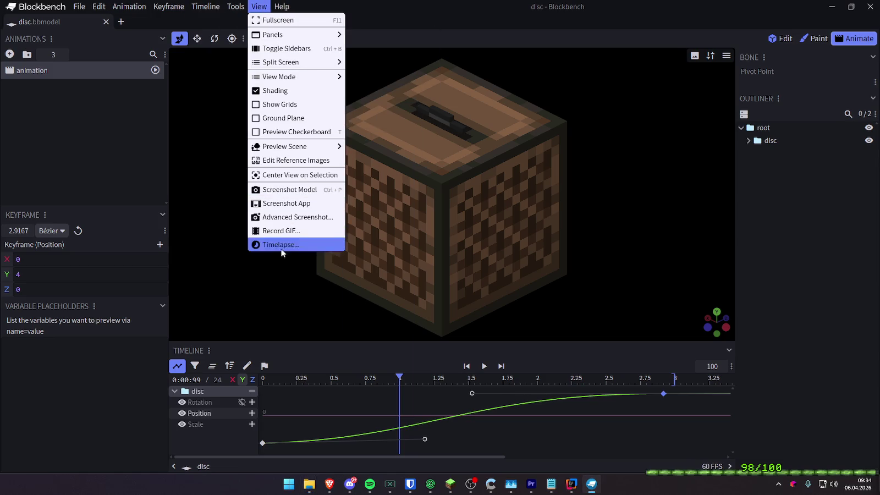
left_click(281, 230)
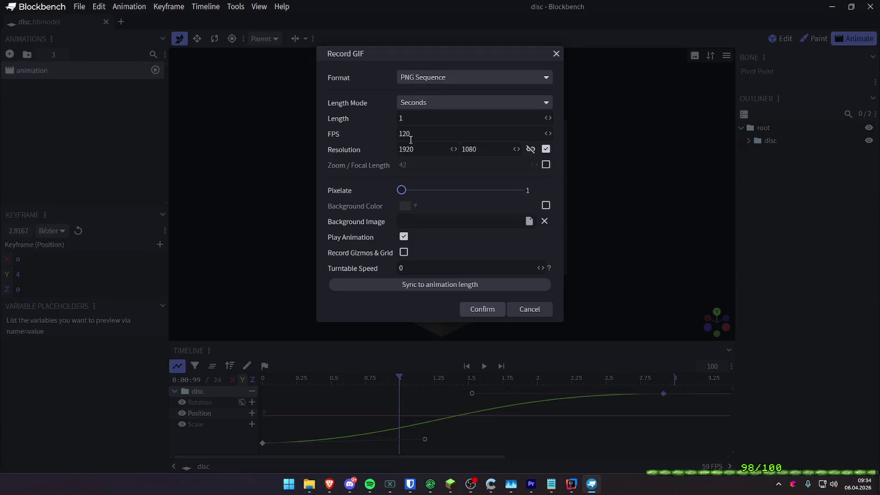
left_click_drag(419, 117, 389, 120)
type("3")
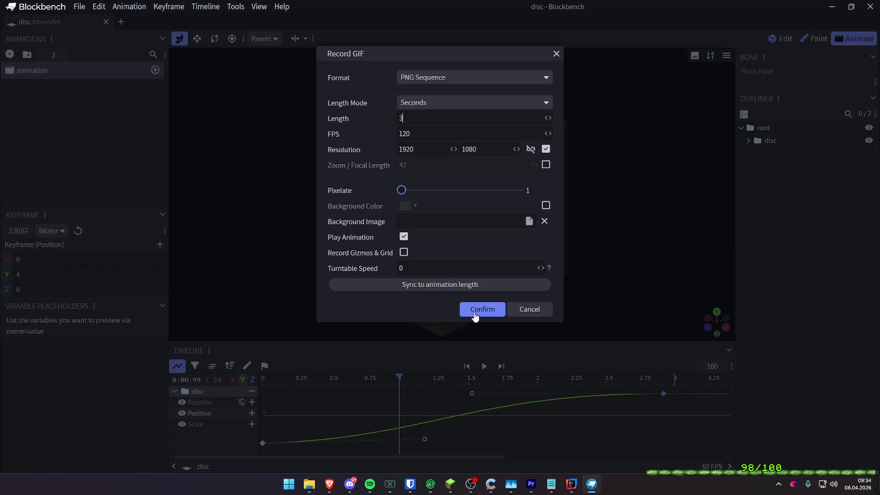
left_click(529, 310)
left_click(261, 379)
- Record the 3-second, 120 FPS PNG sequence and save the frames as 'disc'
left_click(259, 6)
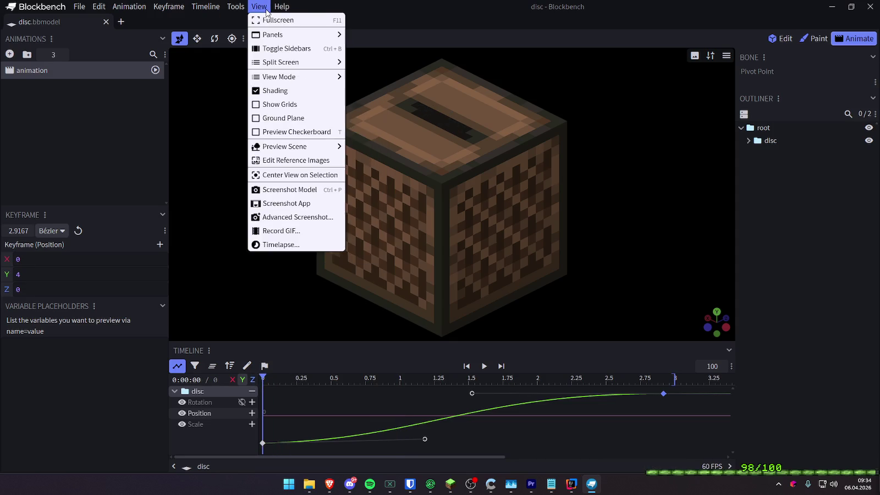
left_click(280, 230)
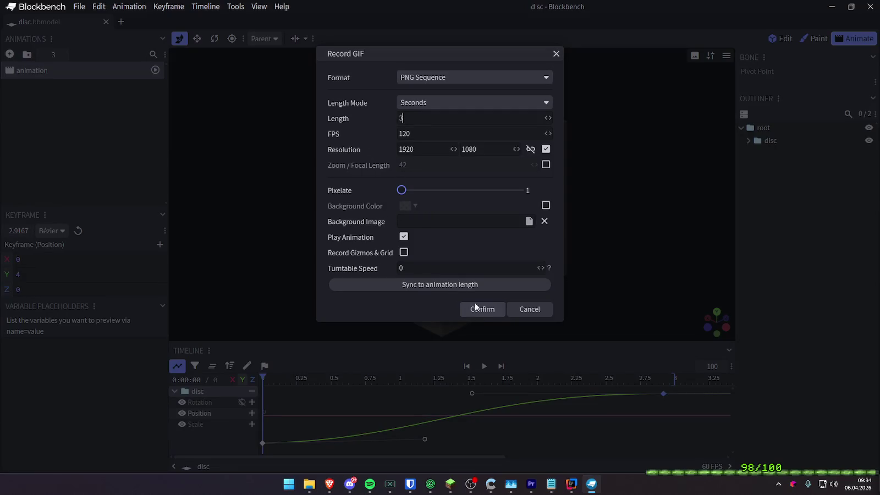
left_click(484, 313)
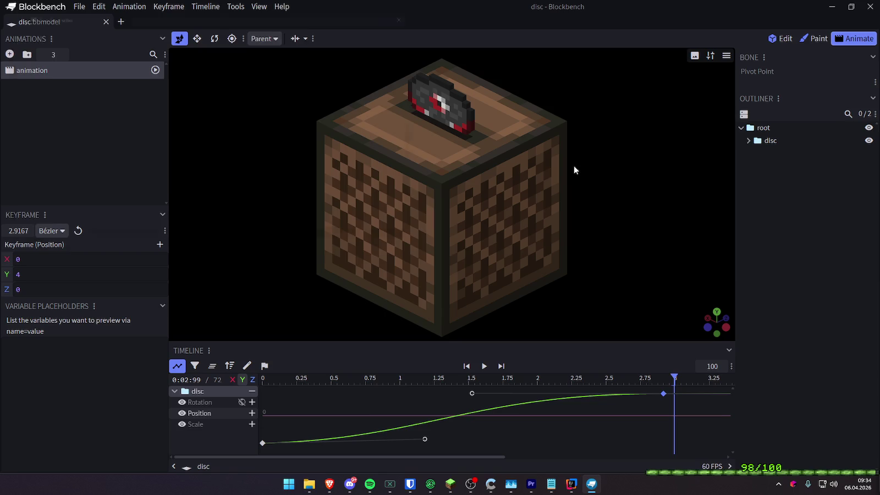
type("disc")
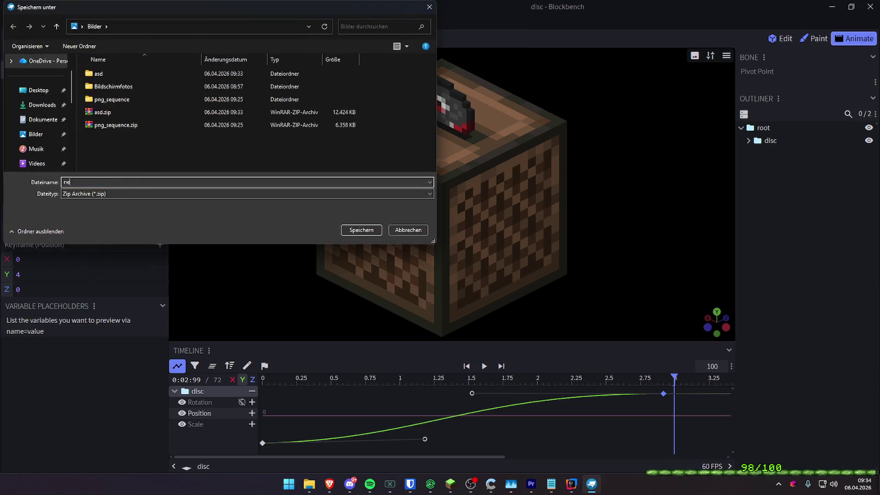
key("Return")
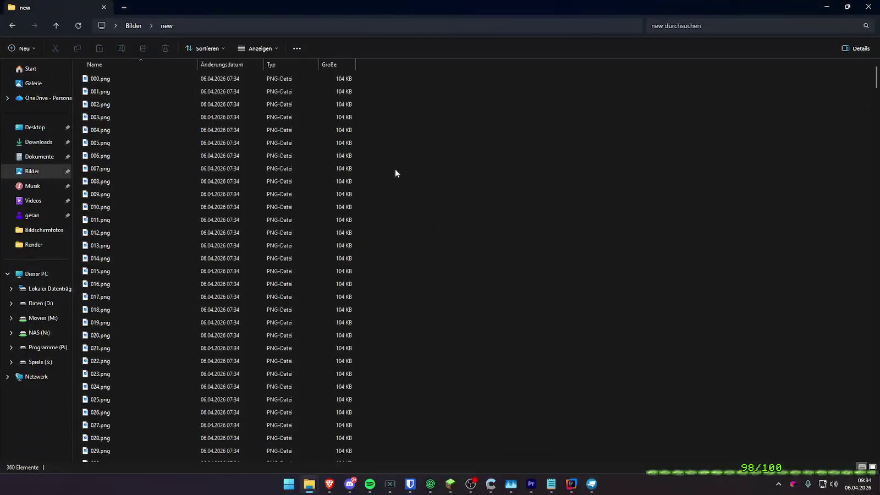
scroll(405, 173, "up", 3)
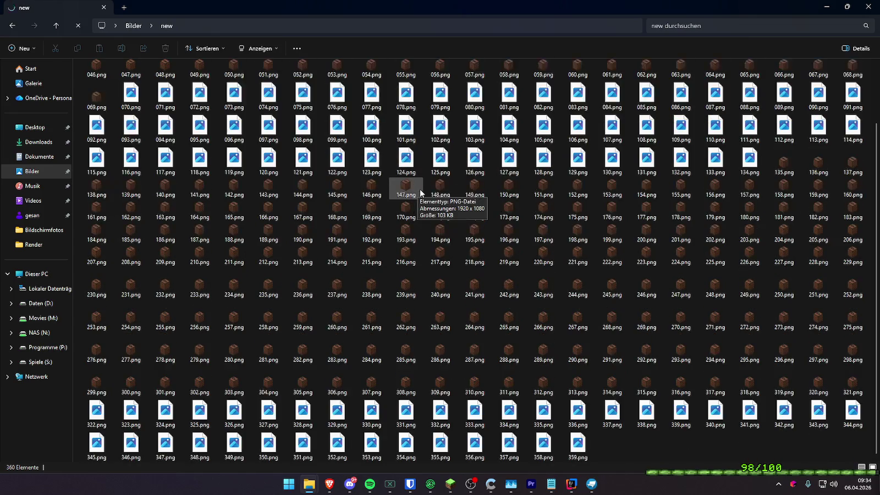
- Step through the frames from 195.png onward in Photos, then close the viewer and clear the selection
double_click(473, 231)
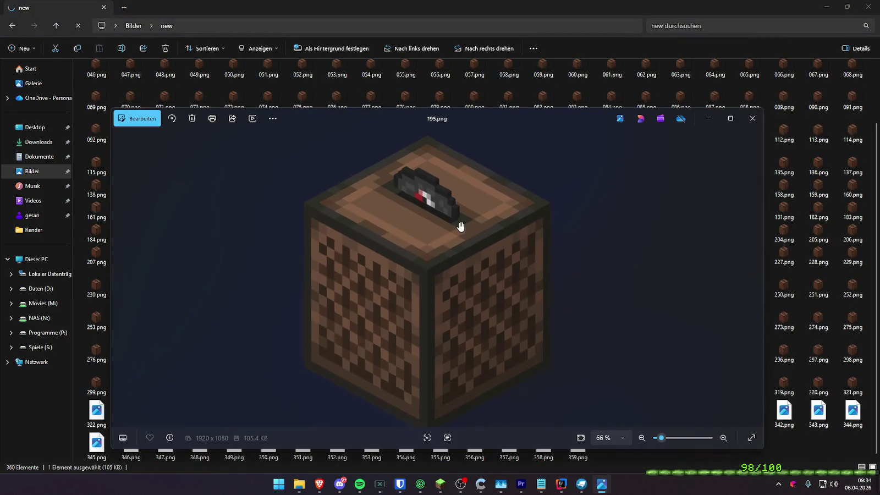
left_click(755, 279)
left_click(755, 279)
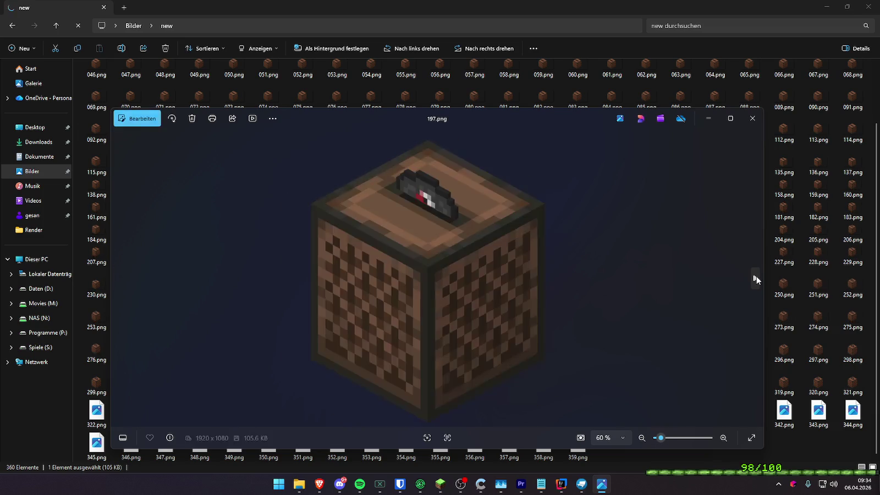
left_click(755, 279)
left_click(756, 280)
left_click(756, 279)
left_click(756, 280)
left_click(755, 279)
left_click(756, 280)
left_click(755, 279)
left_click(755, 279)
left_click(756, 279)
left_click(756, 280)
left_click(756, 280)
left_click(755, 279)
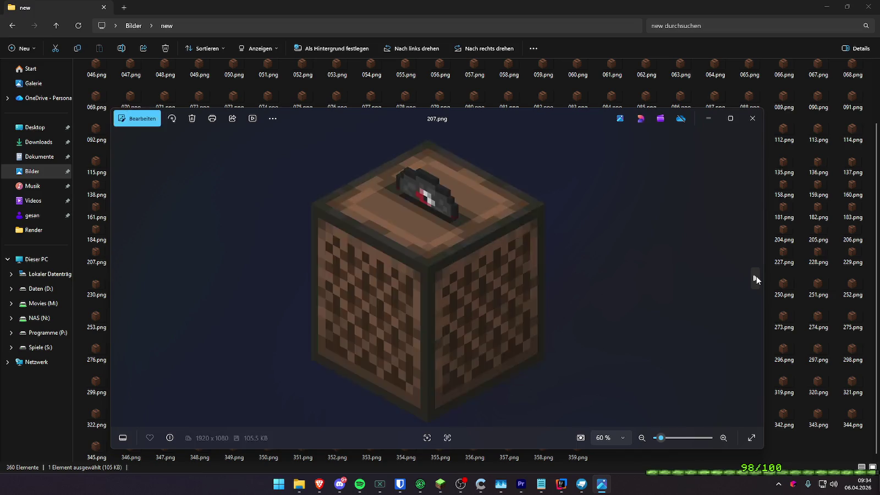
left_click(755, 279)
left_click(755, 280)
left_click(755, 279)
left_click(756, 279)
left_click(756, 279)
left_click(755, 279)
left_click(756, 279)
left_click(755, 279)
left_click(752, 118)
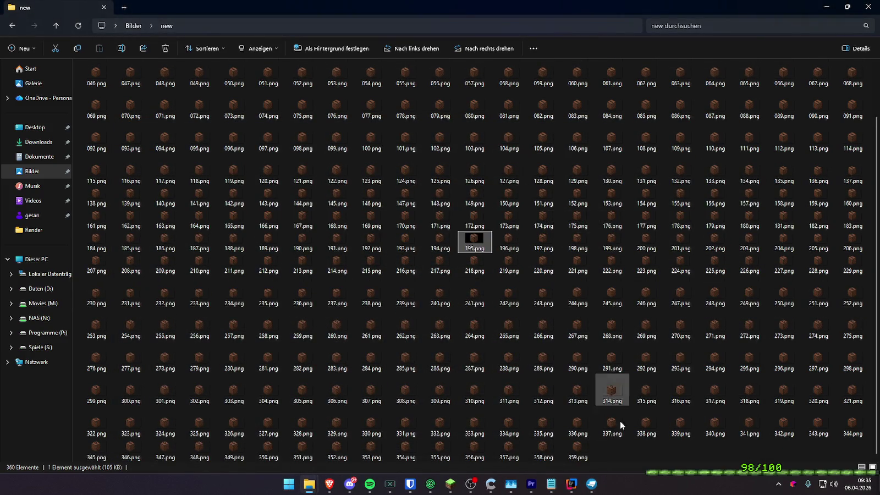
left_click(624, 455)
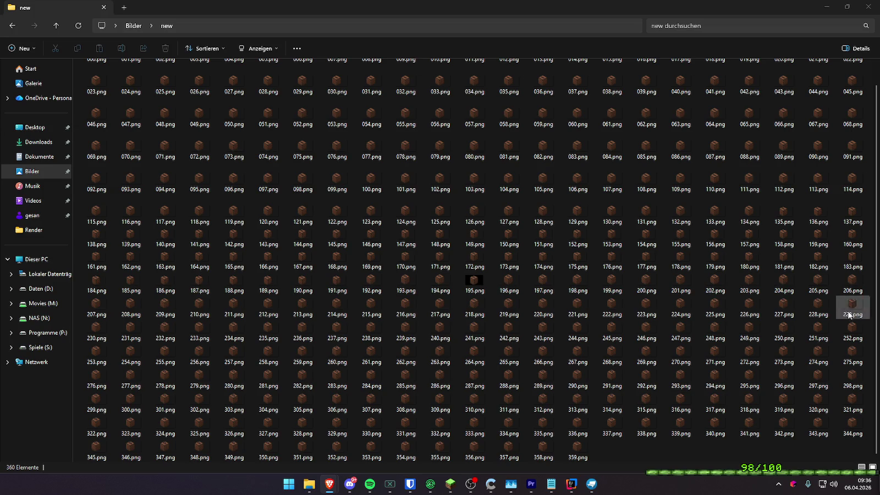
key("alt+Tab")
- Open a terminal in the new folder and paste the multi-line ffmpeg command
key("ctrl+alt+t")
key("Return")
key("Return")
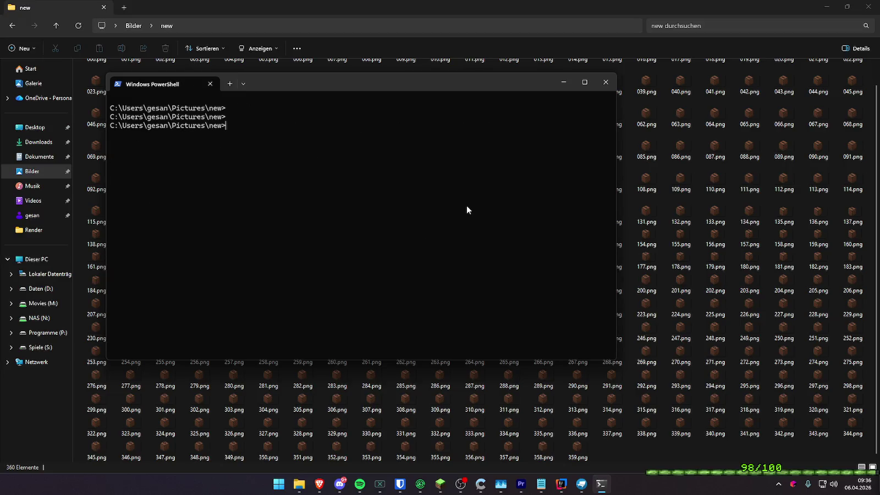
key("ctrl+v")
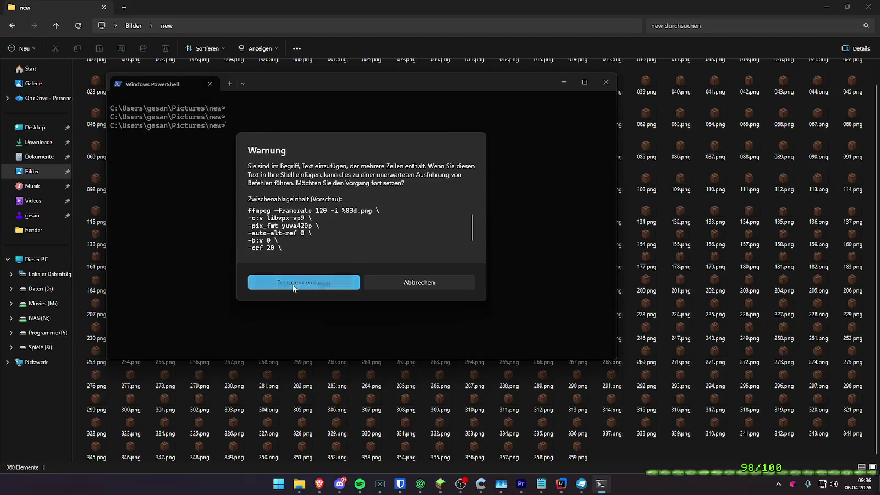
left_click(300, 281)
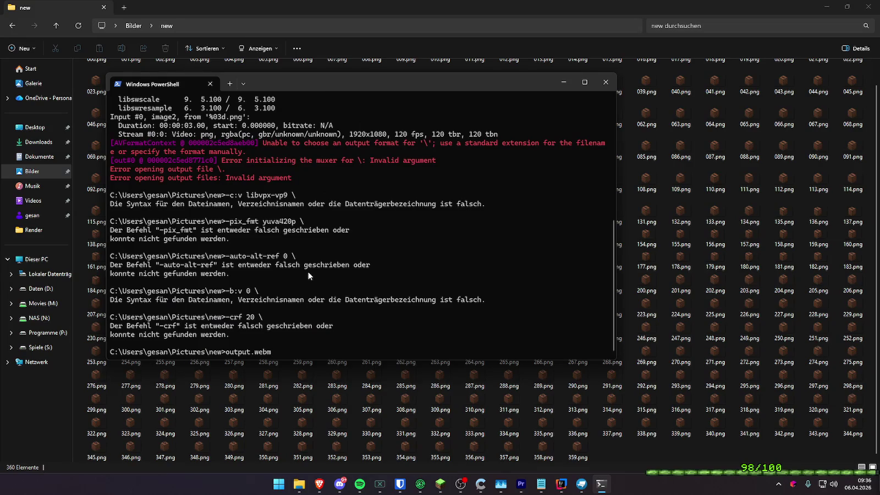
scroll(305, 275, "up", 4)
- In Notepad, join the libvpx-vp9, -pix_fmt and -auto-alt-ref lines onto line one
key("super")
type("editor")
key("Return")
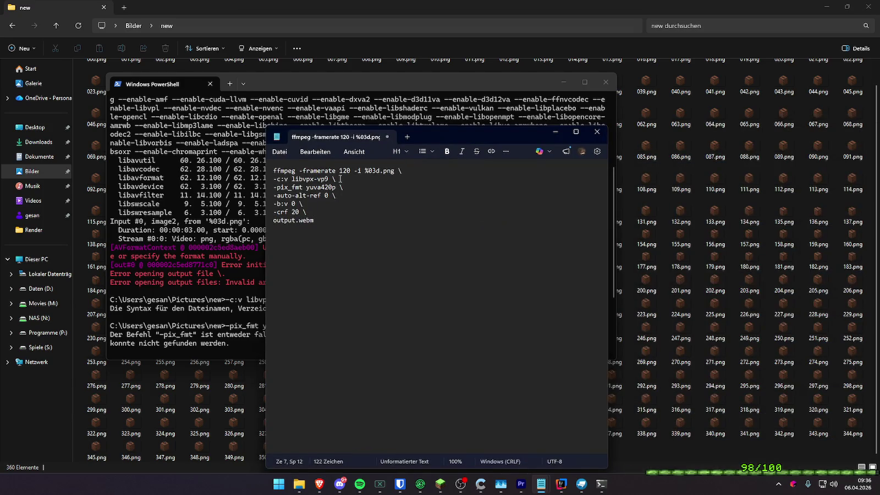
left_click(401, 170)
key("BackSpace")
key("Delete")
left_click(477, 172)
key("BackSpace")
key("Delete")
left_click(526, 171)
key("BackSpace")
key("Delete")
- Join the -b:v 0, -crf 20 and output.webm lines, leaving a single-line command
left_click(585, 170)
key("BackSpace")
key("Delete")
left_click(579, 135)
left_click(444, 49)
left_click(441, 44)
key("BackSpace")
key("Delete")
left_click(405, 44)
key("Delete")
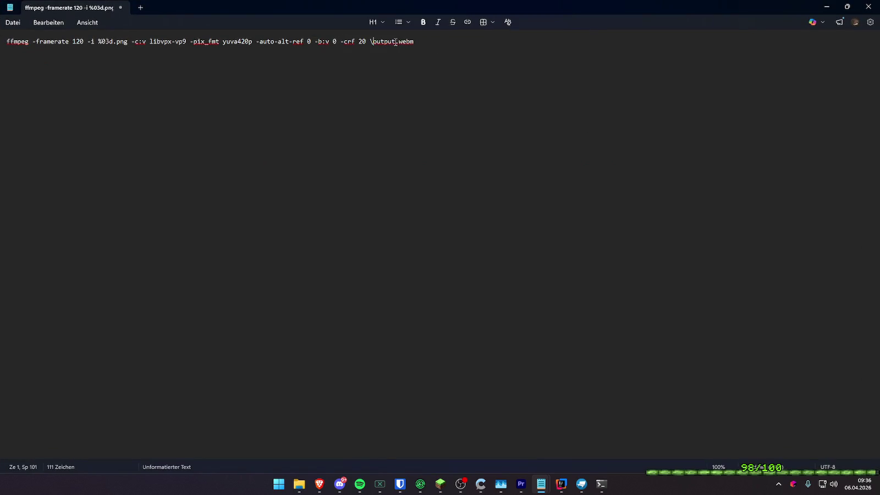
key("BackSpace")
- Copy the one-line command into the terminal, run it, then clear the console with cls
key("ctrl+a")
key("ctrl+c")
key("super+Down")
key("super+Down")
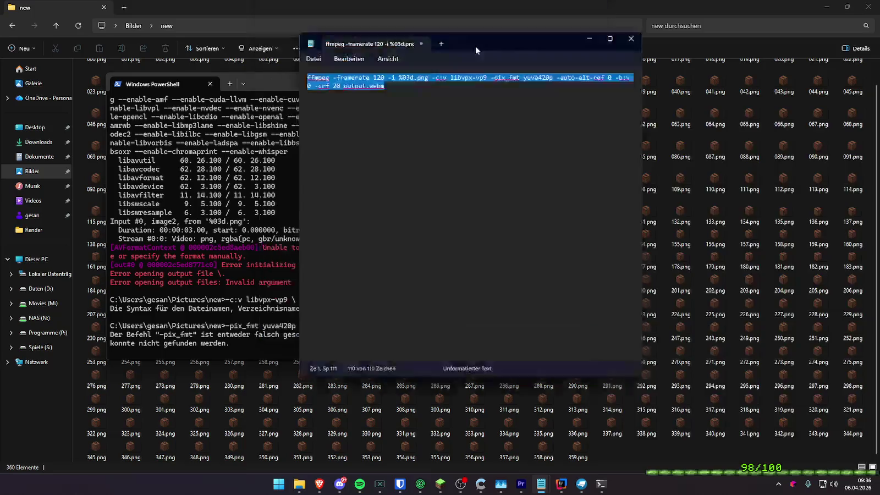
key("ctrl+v")
key("Return")
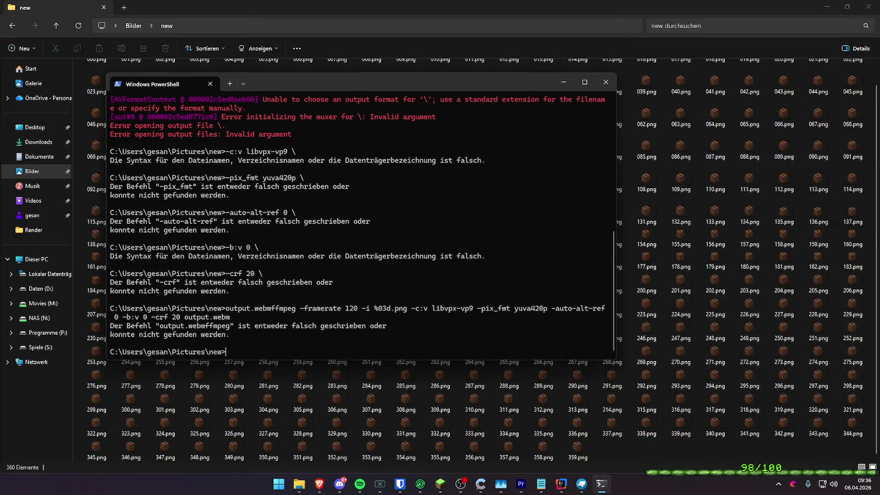
type("cls")
key("Return")
key("Return")
key("Return")
key("alt+Tab")
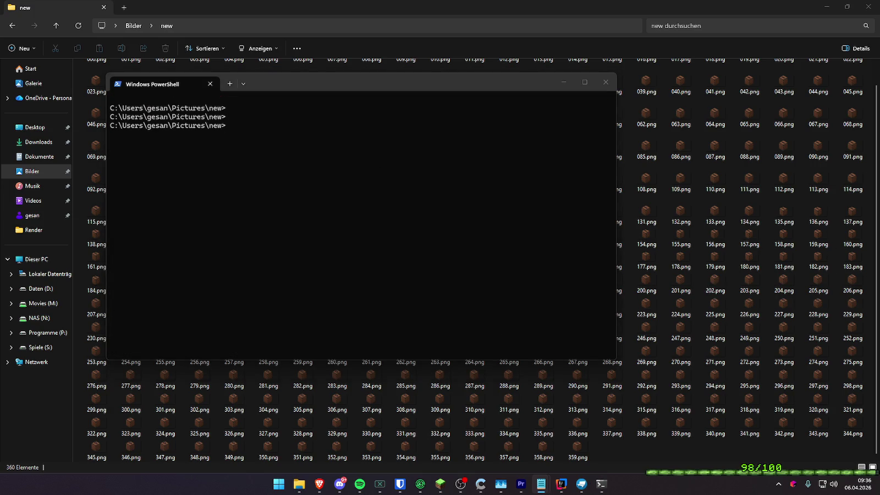
- Paste the one-line ffmpeg command into PowerShell and run it to encode output.webm
left_click(453, 250)
key("ctrl+v")
key("Return")
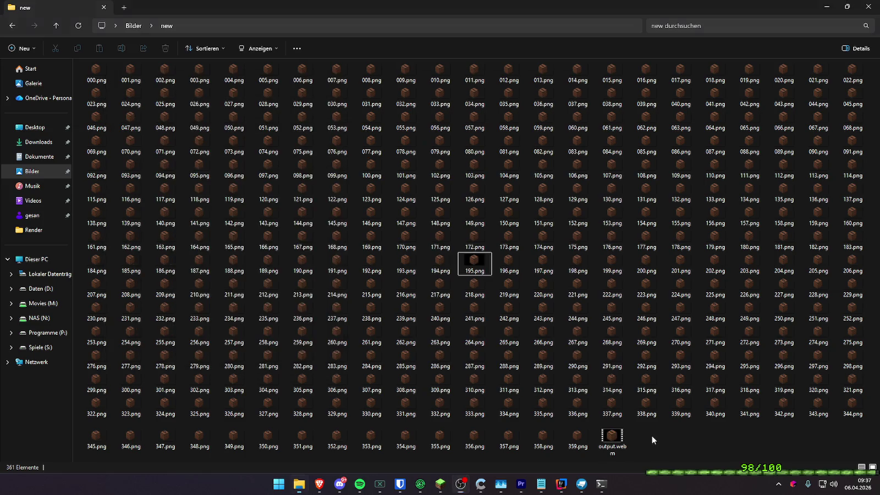
left_click(610, 437)
- Confirm output.webm's 3-second length in Properties > Details, then play it in Media Player
right_click(605, 440)
left_click(629, 432)
left_click(724, 257)
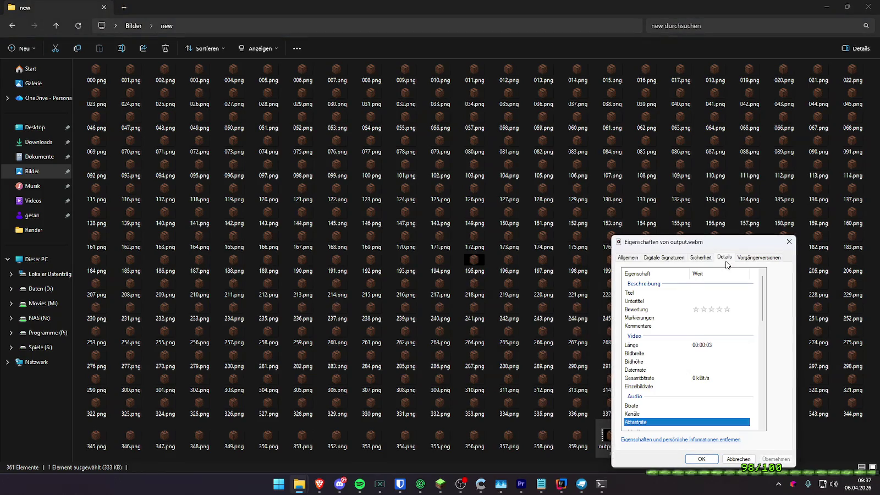
left_click(788, 241)
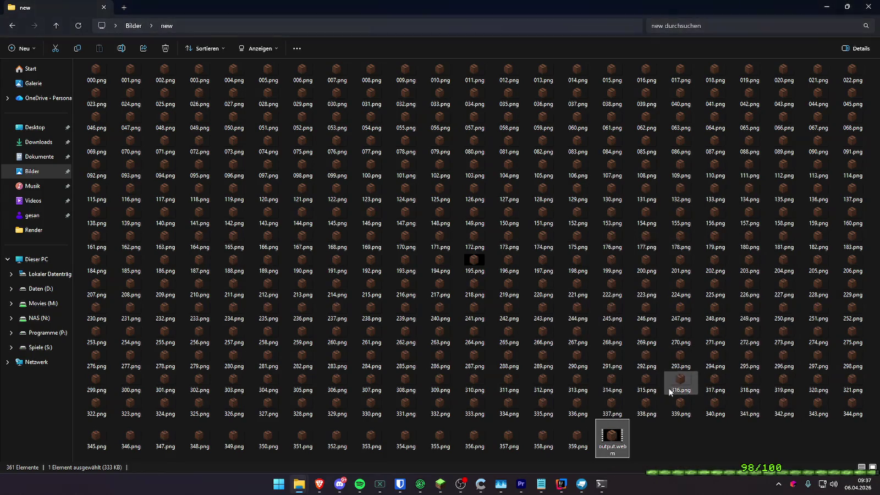
double_click(607, 435)
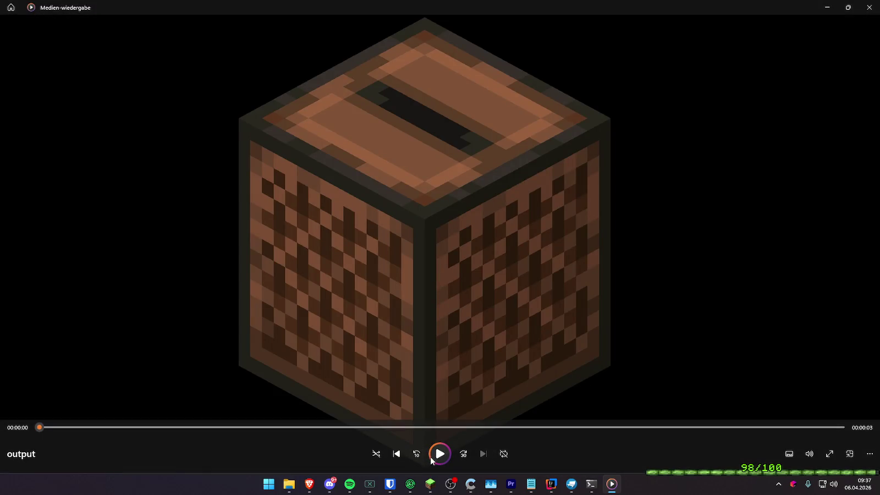
left_click(432, 460)
- Watch output.webm fullscreen twice, reopen it briefly, then close Media Player
left_click(829, 453)
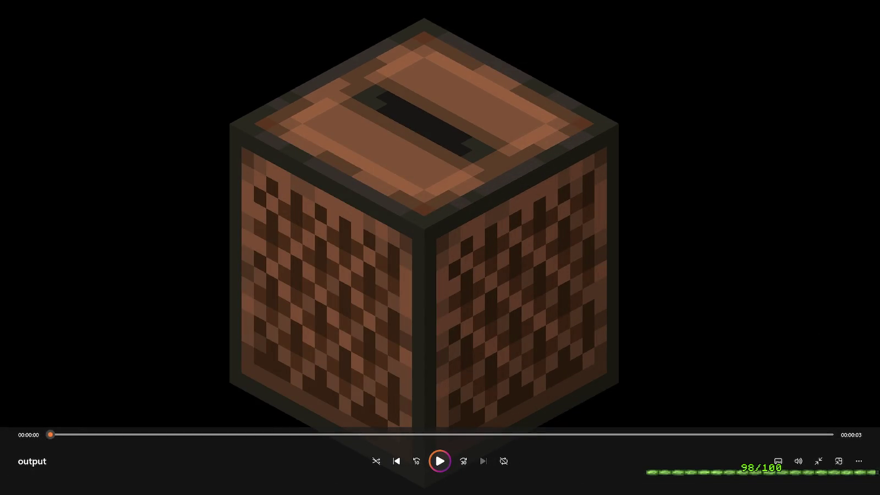
key("space")
key("space")
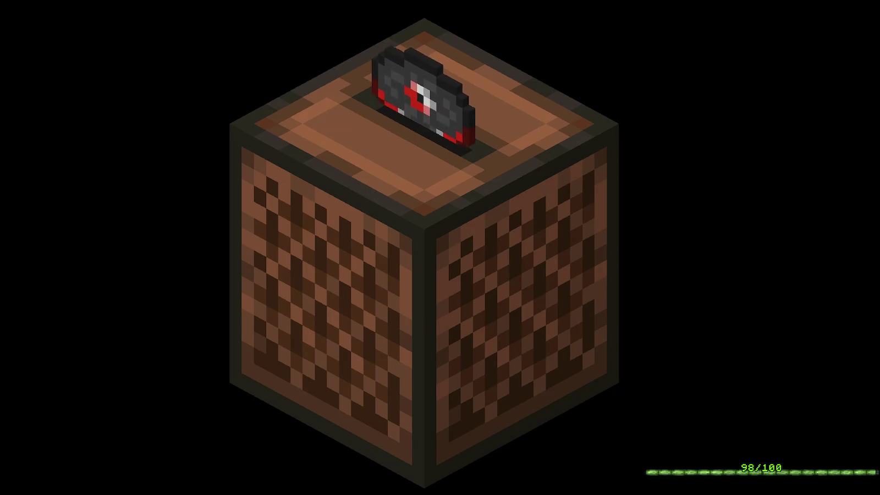
key("space")
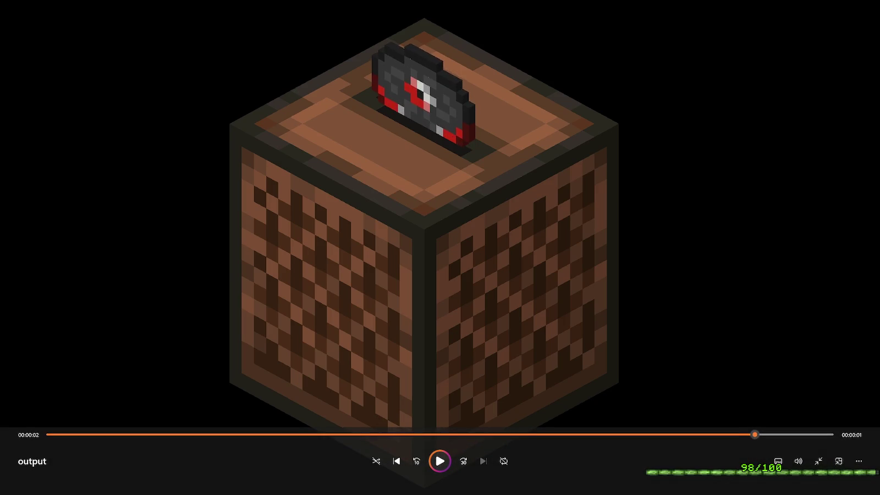
left_click(818, 461)
left_click(868, 7)
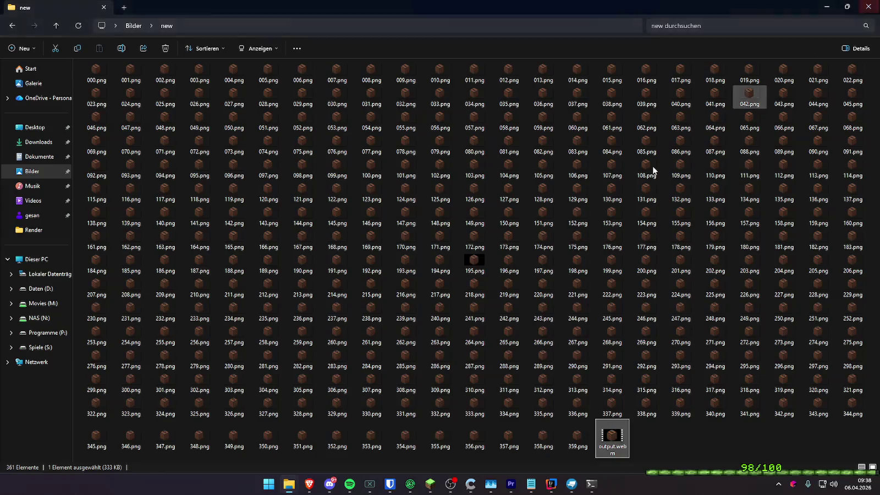
double_click(611, 434)
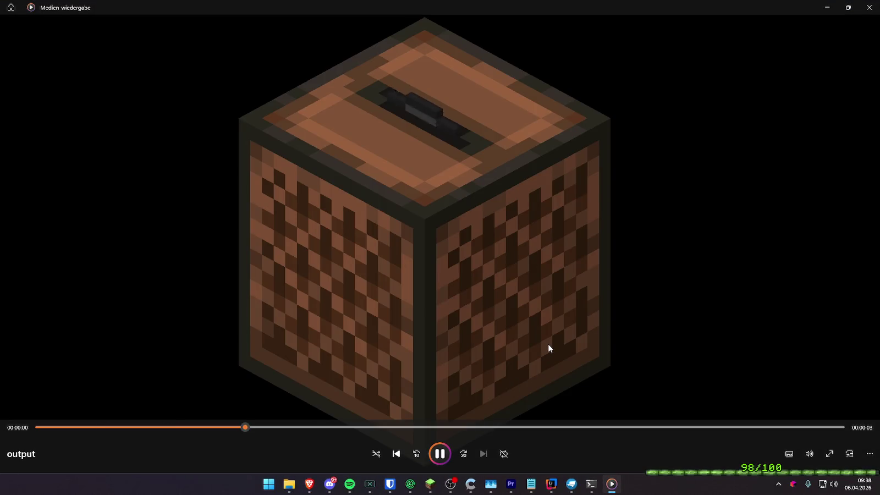
left_click(869, 7)
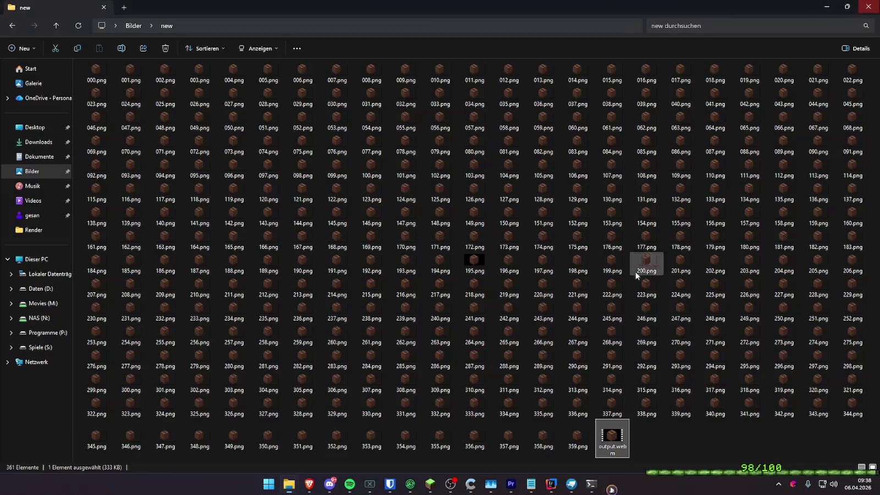
mouse_move(309, 484)
left_click(386, 440)
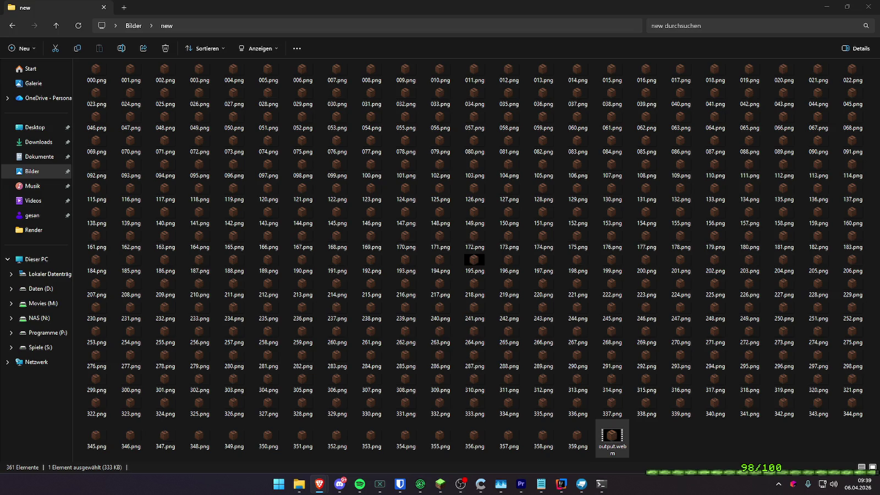
- Bring the PowerShell window with the finished ffmpeg run to the front from the taskbar
left_click(601, 484)
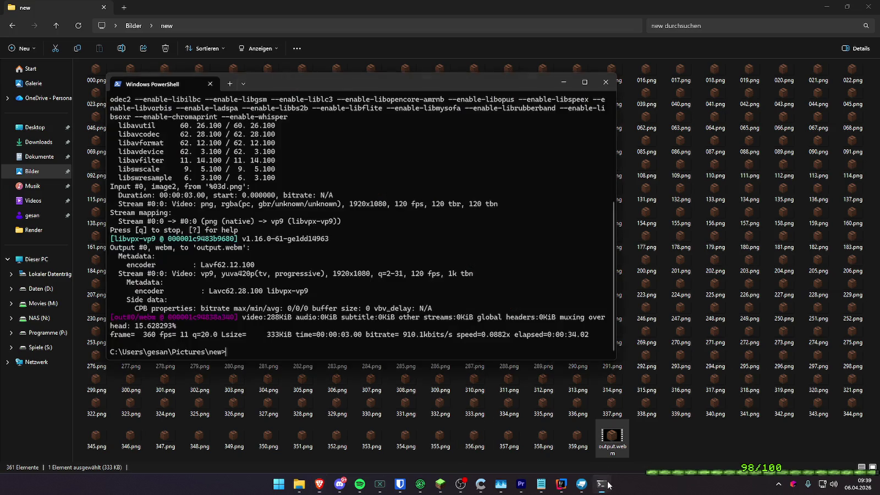
- Clear PowerShell and run the pasted ffmpeg prores_ks conversion command
type("cls")
key("Return")
key("Return")
key("Return")
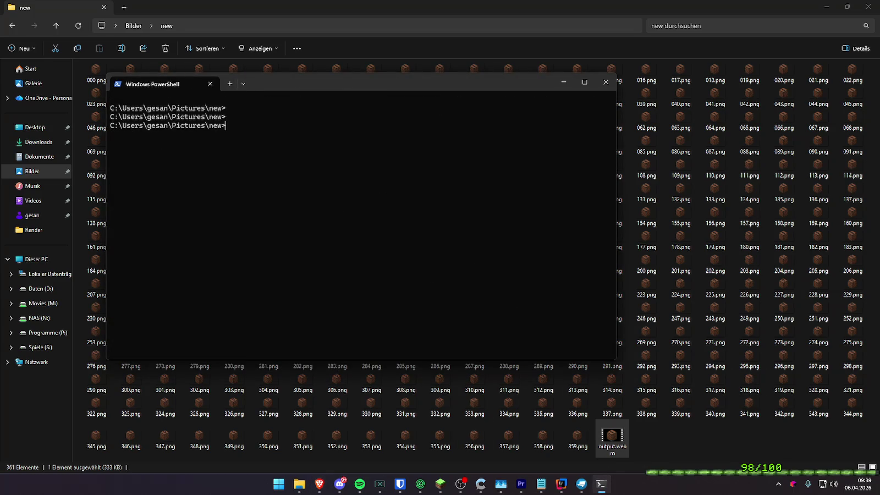
key("alt+Tab")
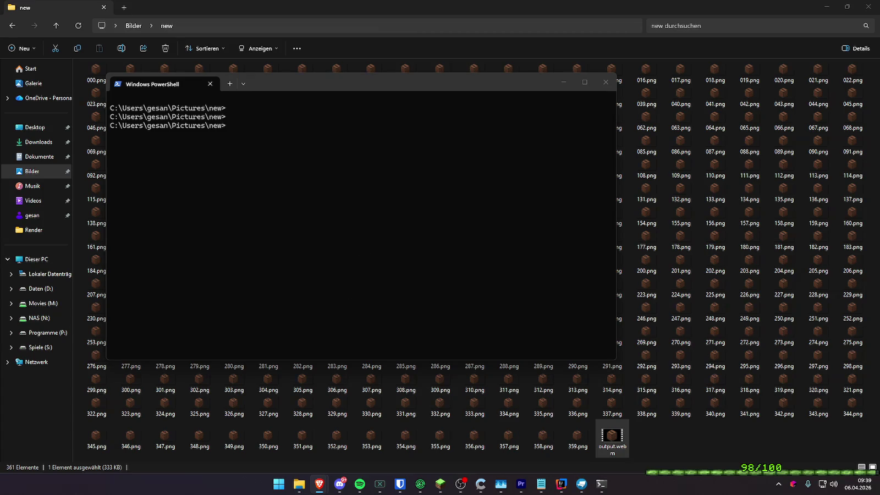
left_click(470, 257)
key("ctrl+v")
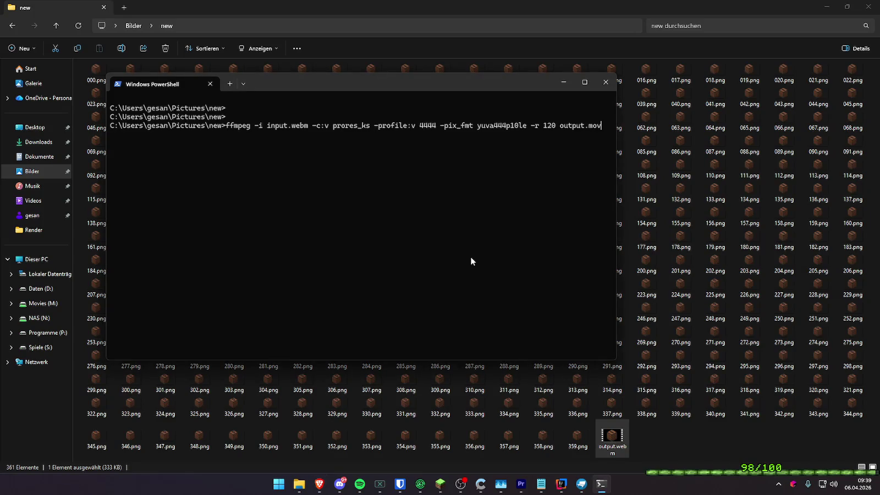
key("Return")
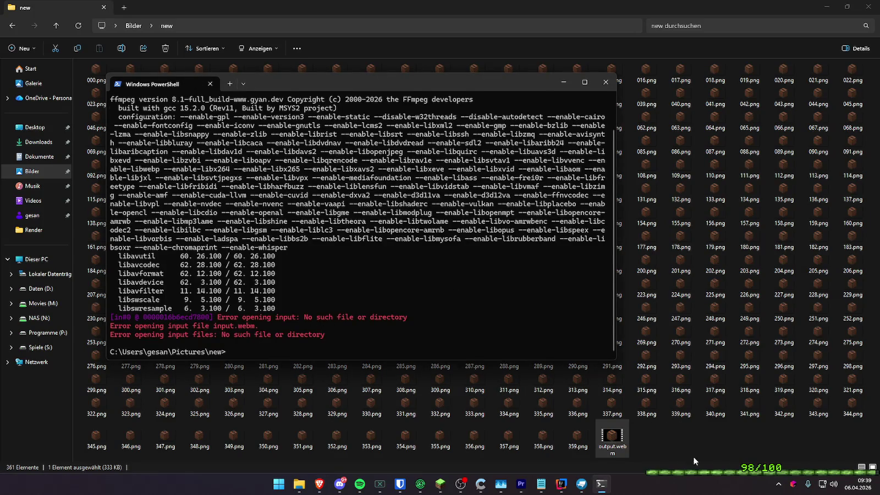
- Rename output.webm to input.webm and rerun ffmpeg to create the ProRes 4444 output.mov
left_click(614, 450)
key("F2")
type("input")
key("Return")
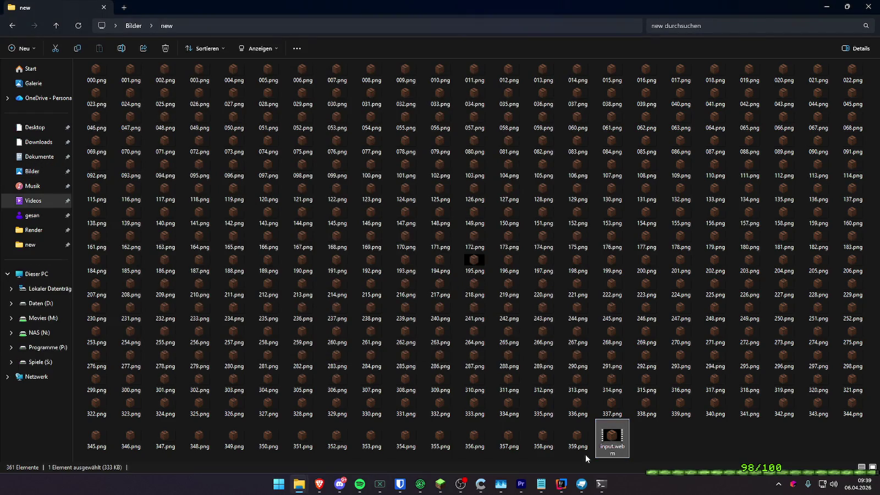
key("alt+Tab")
key("Up")
key("Return")
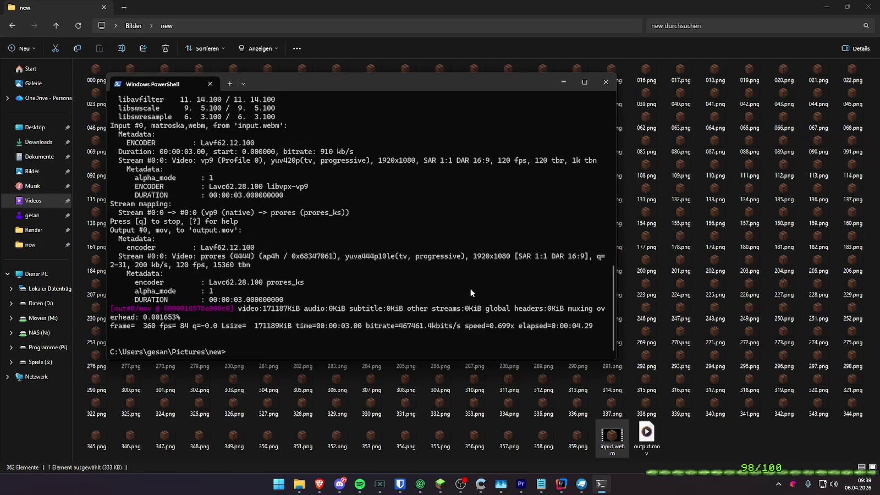
left_click(606, 82)
- Check output.mov's Properties details: 1920×1080, 120 fps, 167 MB
right_click(646, 437)
left_click(661, 433)
left_click(760, 257)
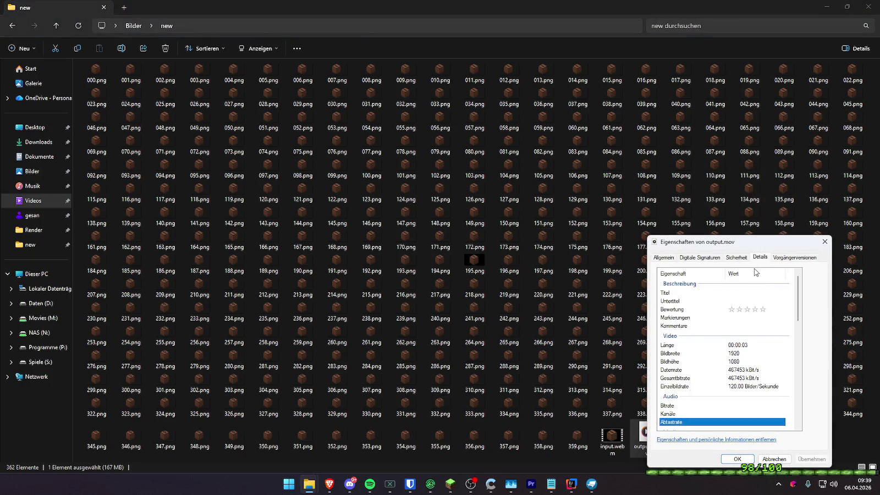
scroll(697, 325, "down", 10)
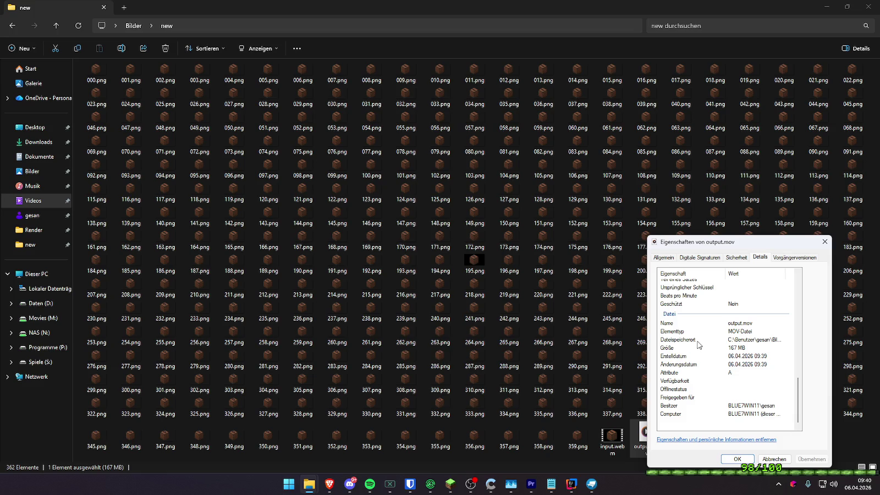
key("Escape")
- Test-play output.mov, close the media player and bring Premiere Pro to the front
double_click(652, 435)
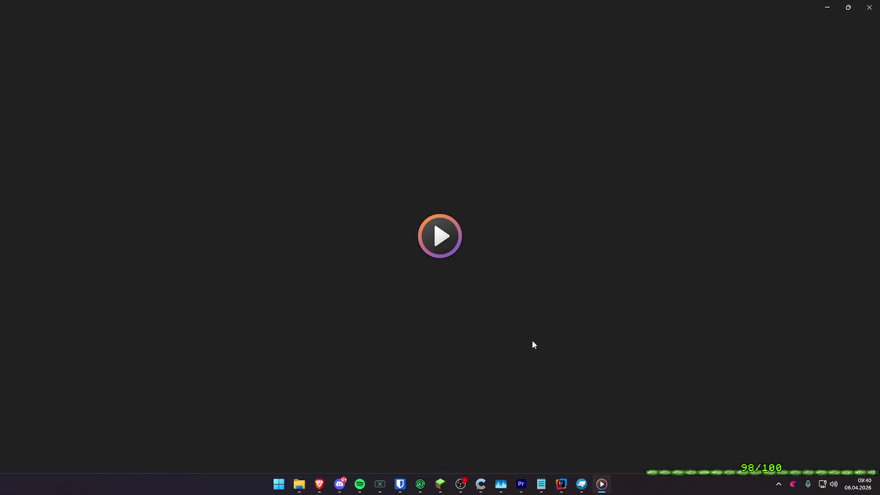
left_click(855, 369)
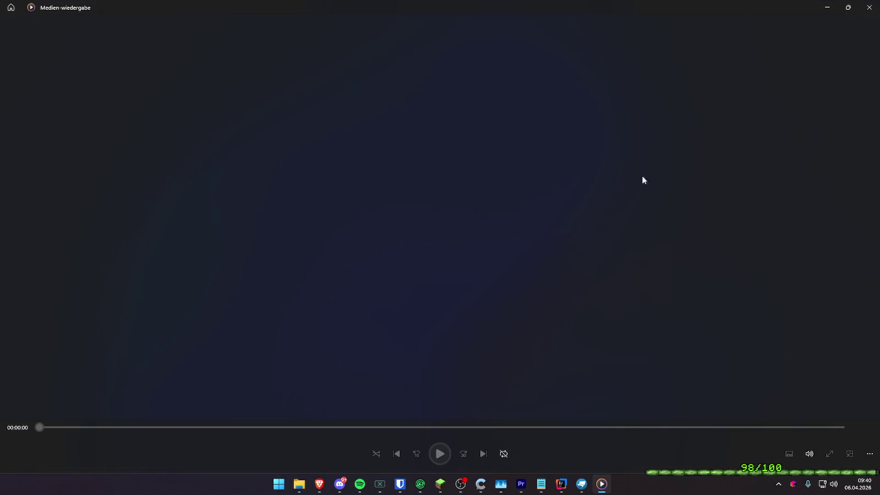
left_click(868, 7)
left_click(827, 6)
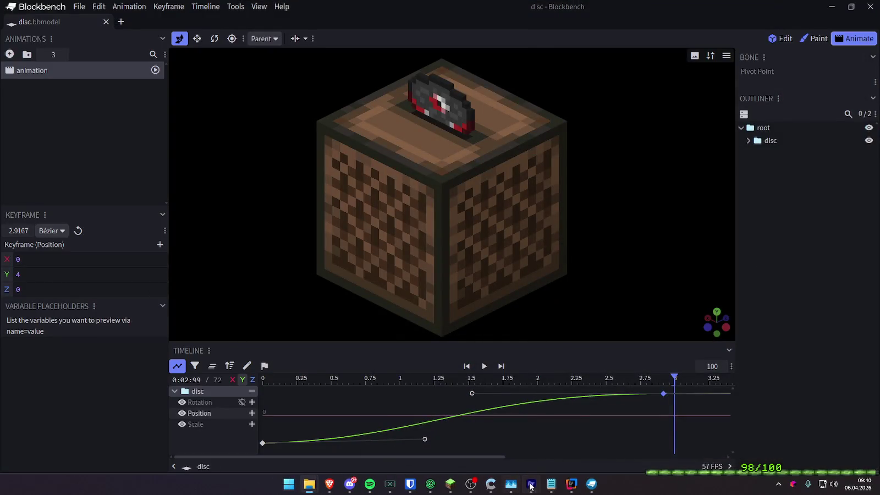
left_click(530, 483)
left_click(32, 282)
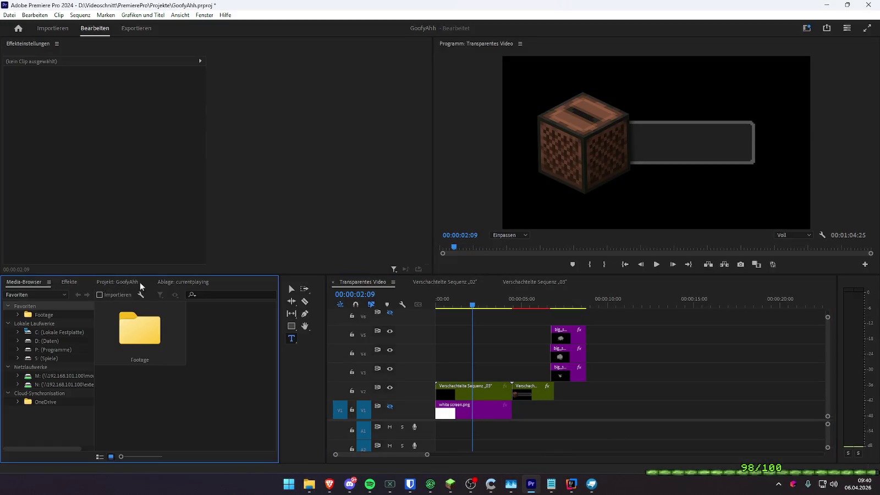
- Import output.mov into the currentplaying bin, place it on track V4 and preview playback
left_click(183, 281)
left_click_drag(378, 384, 185, 383)
mouse_move(249, 361)
left_mouse_down()
mouse_move(615, 400)
mouse_move(614, 362)
left_mouse_up()
mouse_move(610, 300)
left_mouse_down()
mouse_move(640, 300)
mouse_move(537, 288)
mouse_move(618, 295)
left_mouse_up()
key("space")
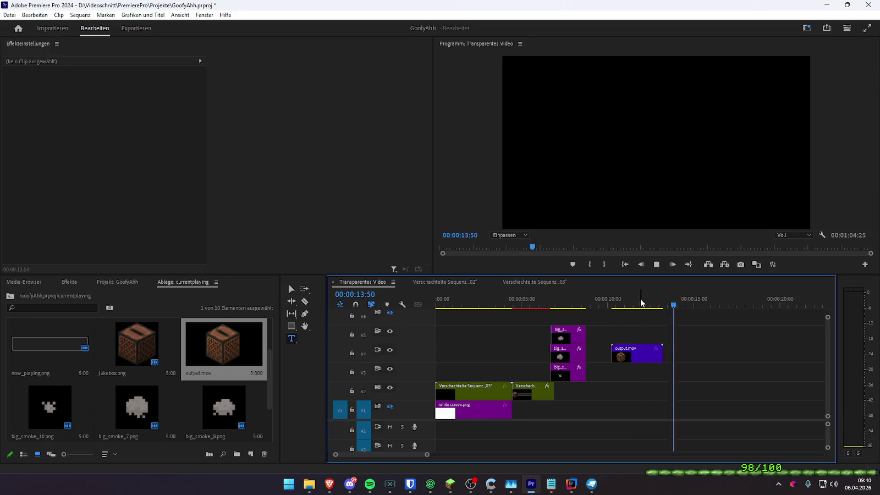
left_click(642, 301)
left_click_drag(644, 303, 651, 301)
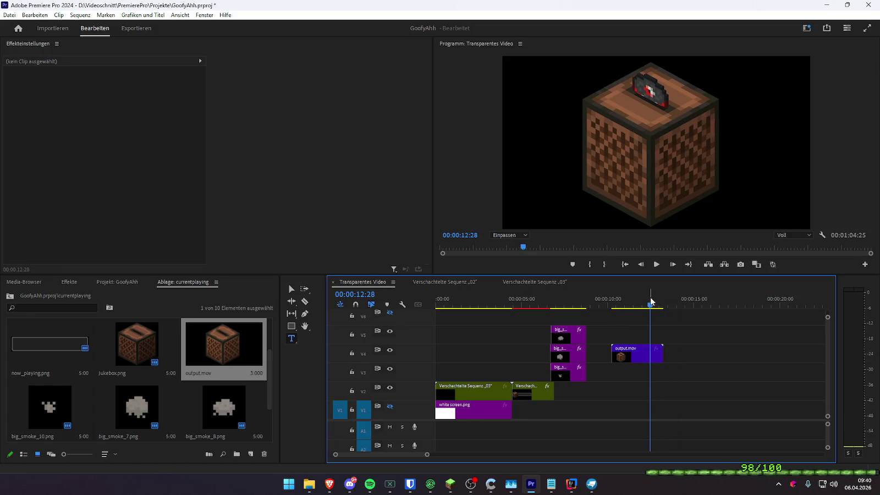
- Scale the output.mov clip down to 72 in Effect Controls
left_click(641, 355)
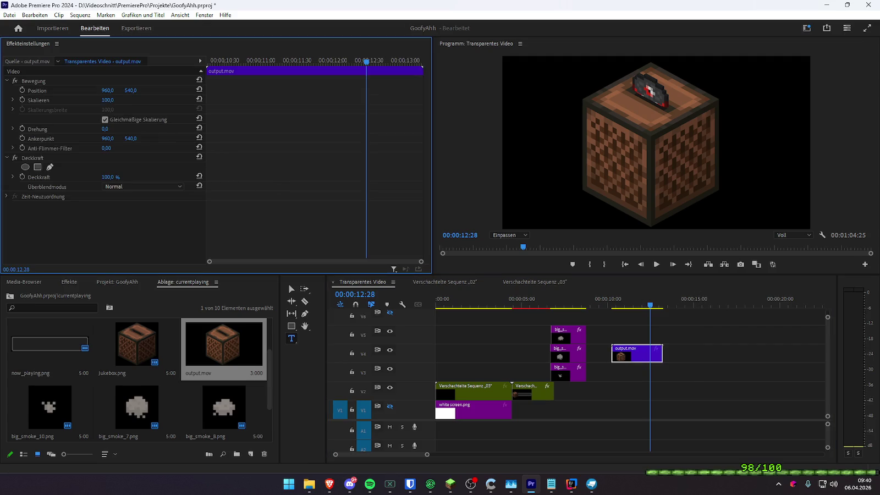
mouse_move(107, 100)
left_mouse_down()
mouse_move(67, 100)
mouse_move(114, 101)
left_mouse_up()
mouse_move(511, 301)
left_mouse_down()
mouse_move(463, 298)
mouse_move(502, 298)
left_mouse_up()
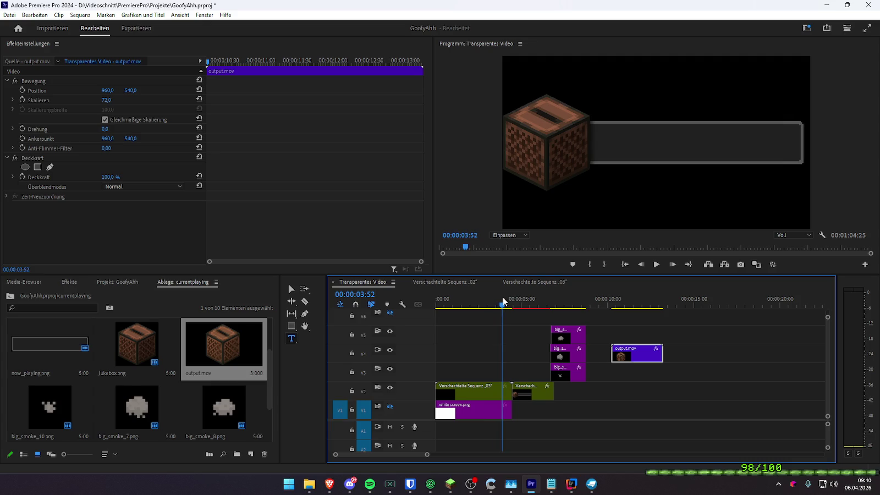
- Move the clip earlier to around 4 seconds and add a four-point polygon opacity mask
left_click_drag(644, 355, 518, 355)
left_click(508, 300)
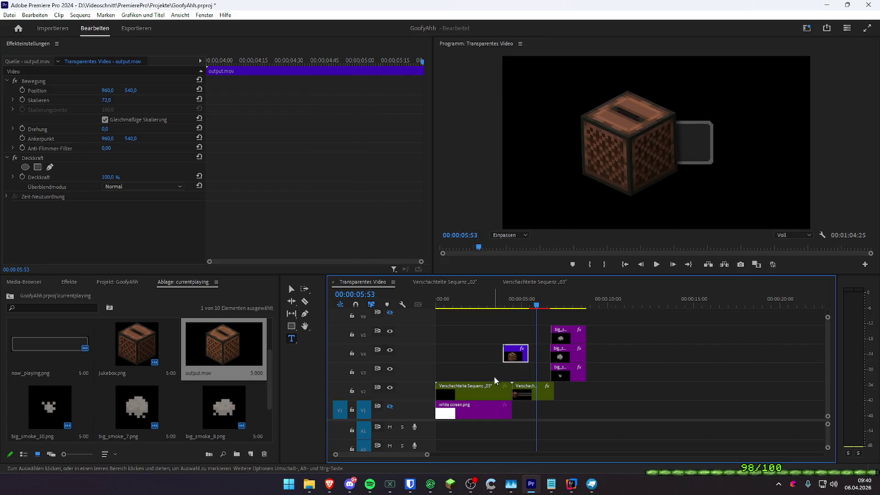
left_click(514, 307)
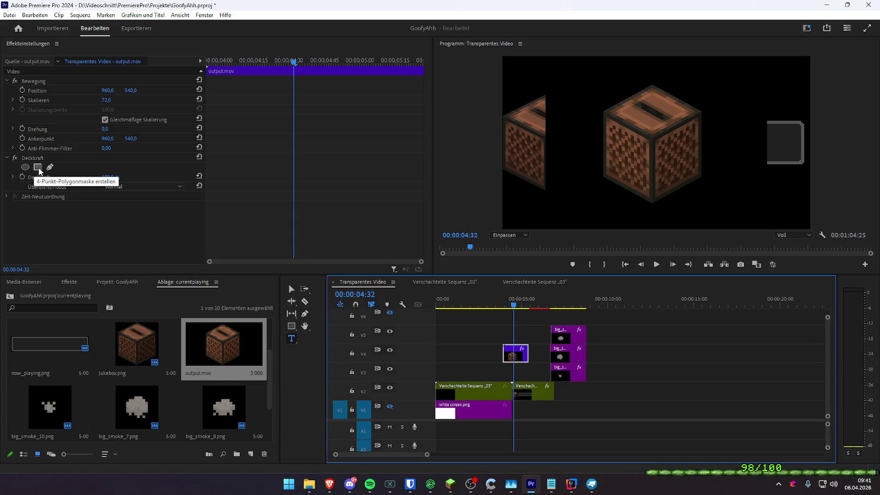
left_click(37, 167)
- Shift the polygon mask over the jukebox and pull one corner up to the frame top
mouse_move(637, 156)
left_mouse_down()
mouse_move(616, 171)
mouse_move(642, 190)
mouse_move(614, 191)
left_mouse_up()
scroll(678, 205, "up", 2)
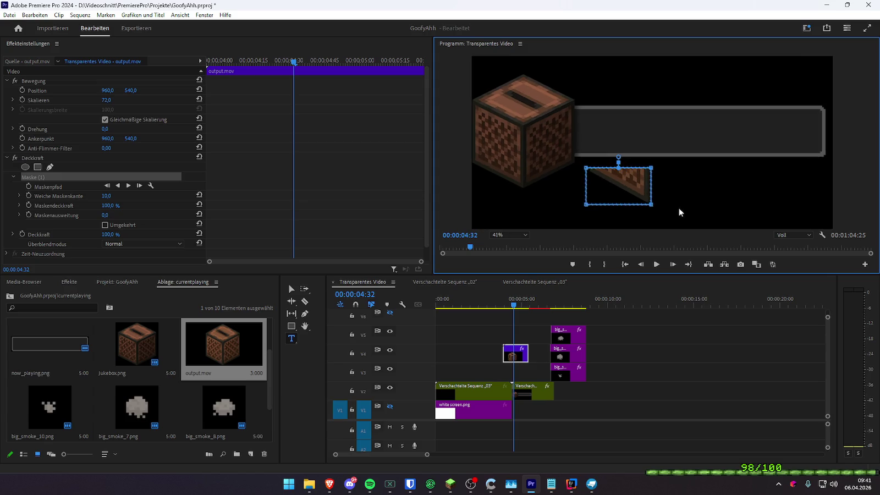
scroll(657, 205, "up", 5)
left_click(103, 202)
left_click_drag(629, 178, 594, 158)
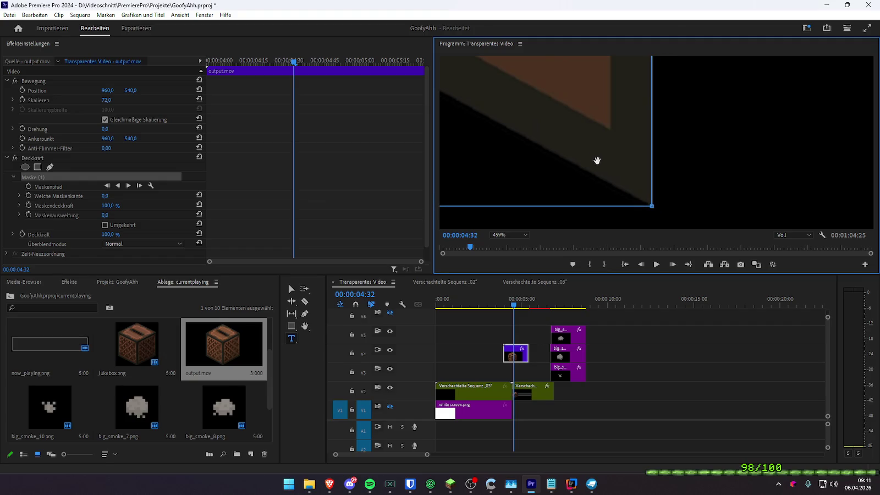
scroll(597, 161, "down", 6)
left_click_drag(587, 149, 646, 43)
- Align the mask points to the jukebox edges, setting the bottom point on the cube's lower edge
mouse_move(655, 146)
left_mouse_down()
mouse_move(761, 70)
mouse_move(724, 157)
left_mouse_up()
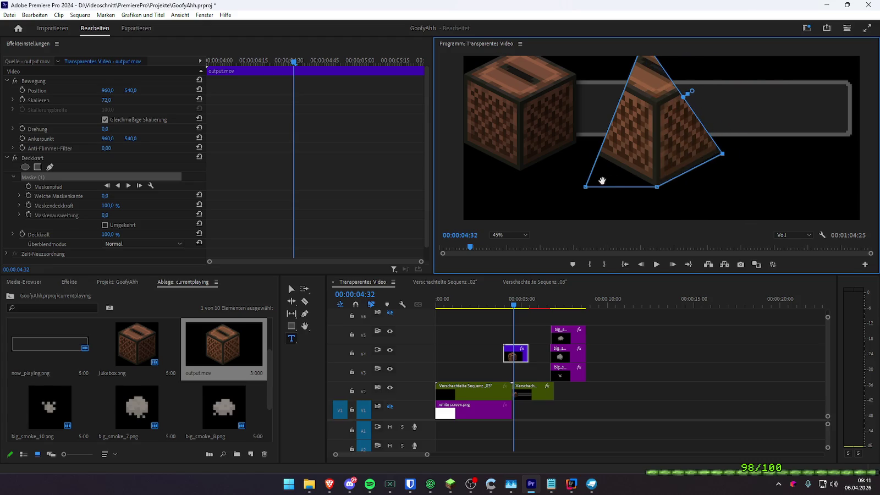
mouse_move(586, 190)
left_mouse_down()
mouse_move(554, 166)
mouse_move(579, 147)
mouse_move(592, 152)
left_mouse_up()
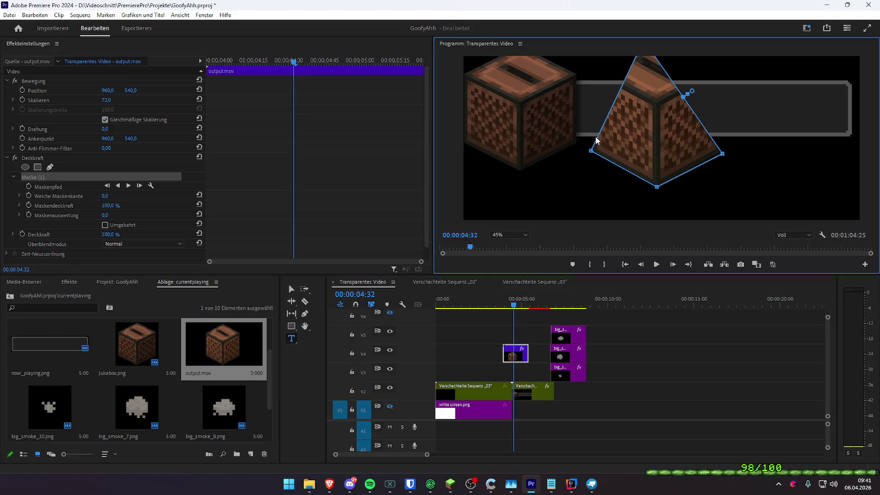
scroll(578, 163, "up", 10)
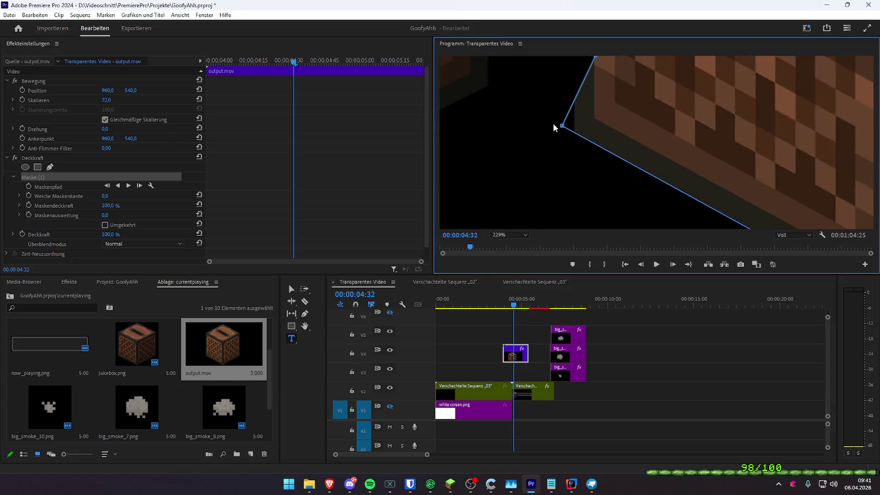
mouse_move(546, 113)
left_mouse_down()
mouse_move(588, 182)
mouse_move(628, 173)
left_mouse_up()
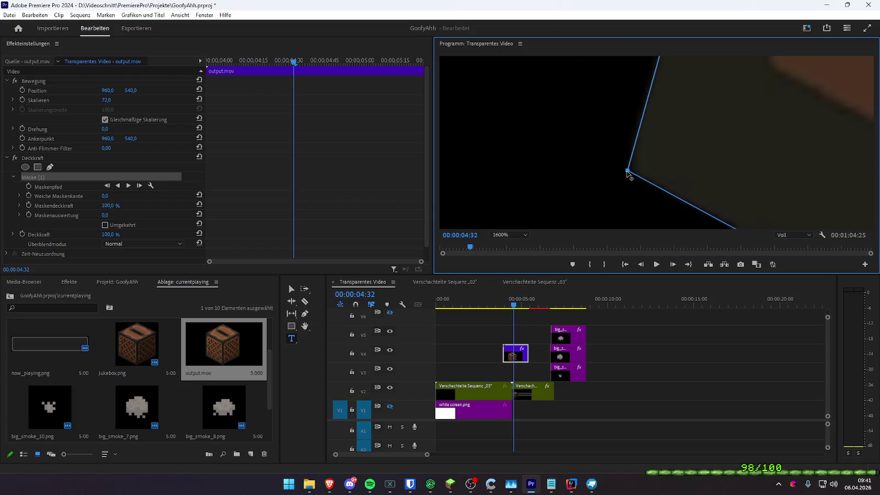
scroll(627, 173, "down", 10)
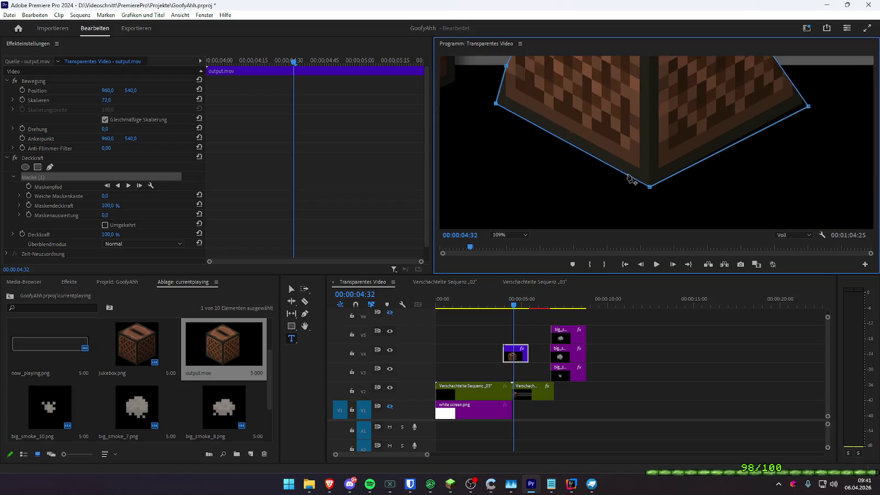
scroll(630, 177, "up", 10)
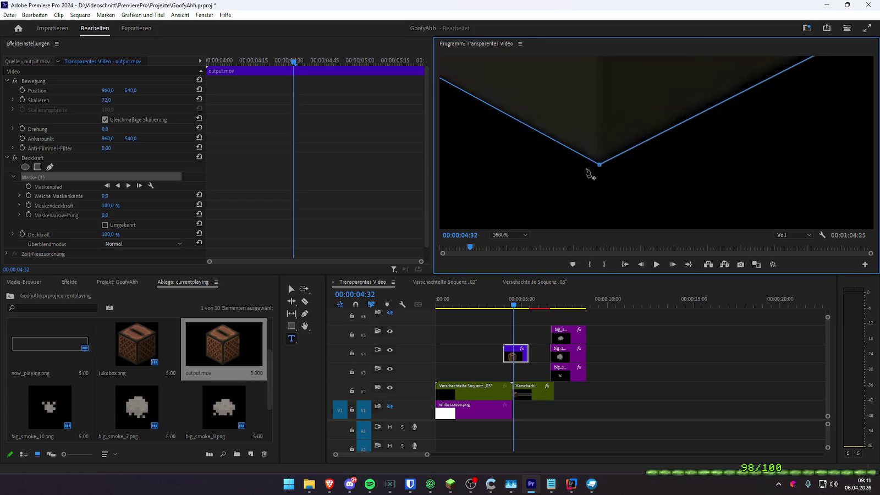
scroll(629, 166, "down", 4)
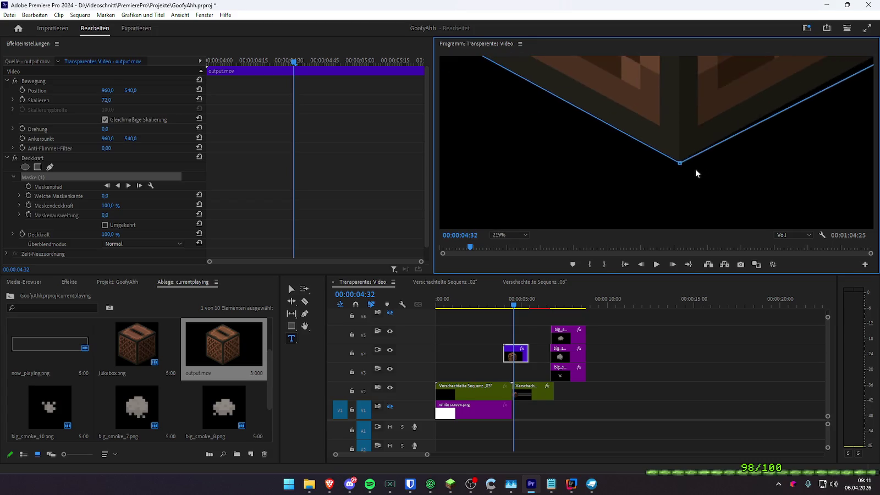
scroll(665, 158, "up", 3)
scroll(665, 158, "up", 2)
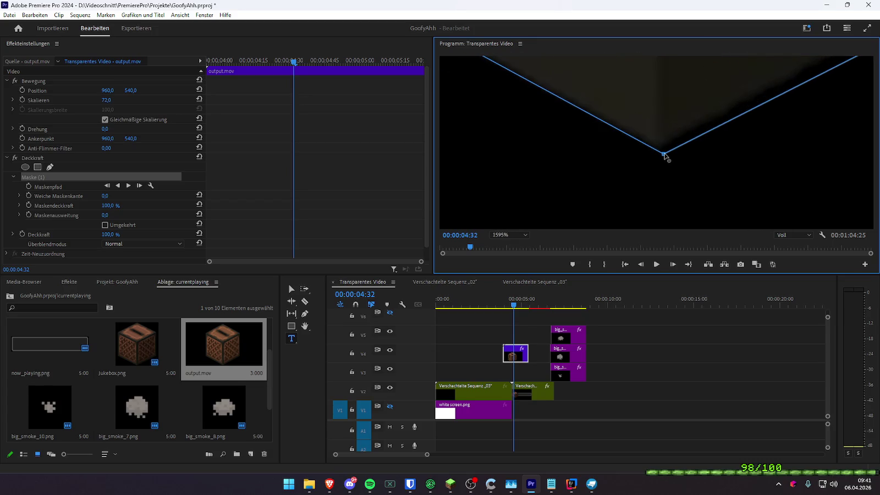
mouse_move(664, 156)
left_mouse_down()
mouse_move(671, 161)
mouse_move(654, 150)
left_mouse_up()
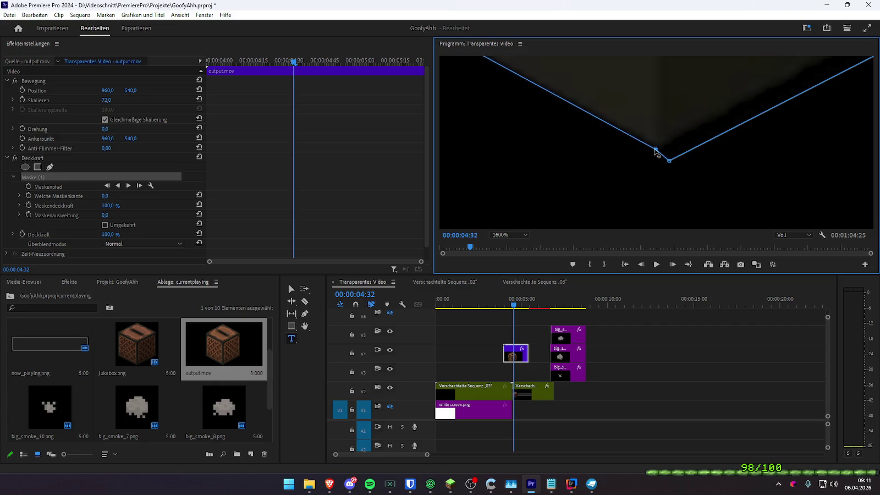
scroll(670, 163, "down", 5)
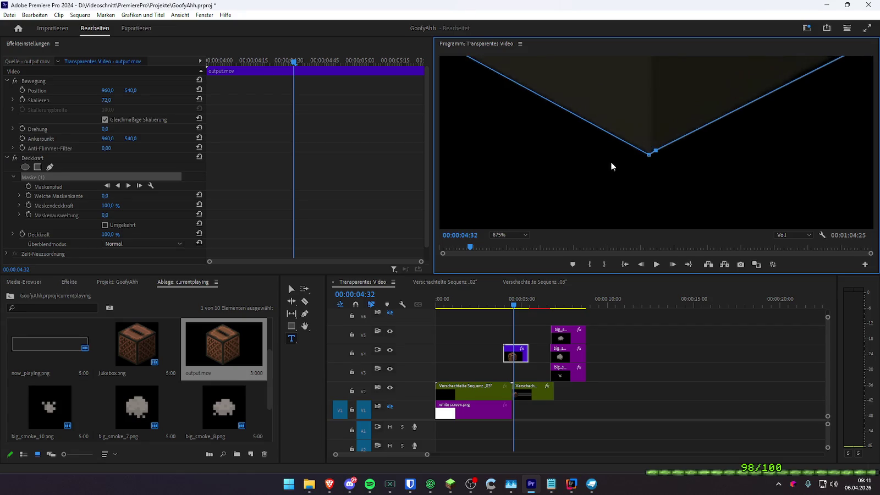
scroll(610, 162, "down", 6)
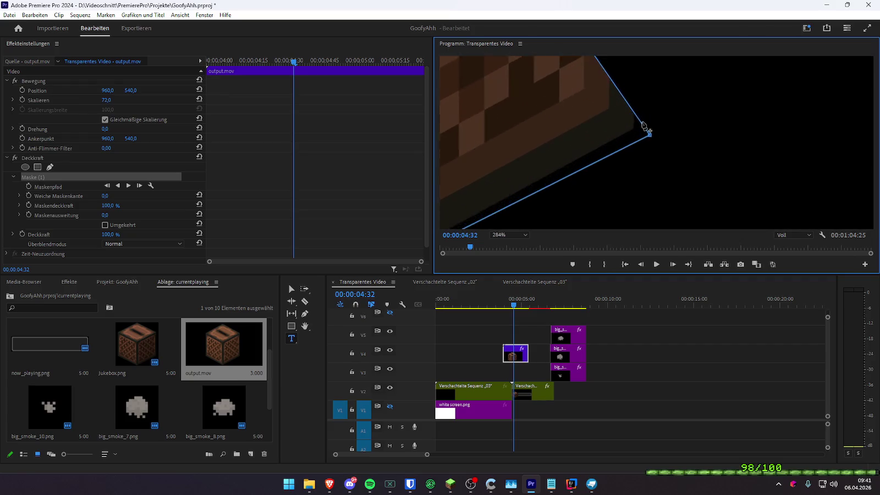
scroll(643, 125, "up", 9)
mouse_move(659, 140)
left_mouse_down()
mouse_move(583, 108)
mouse_move(577, 93)
left_mouse_up()
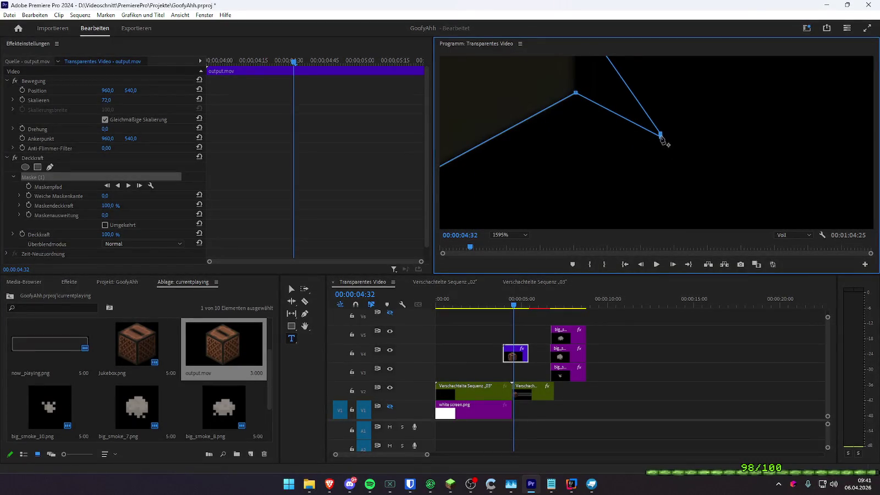
- Undo the stray mask point and snap the mask vertices onto the cube's corners
key("ctrl+z")
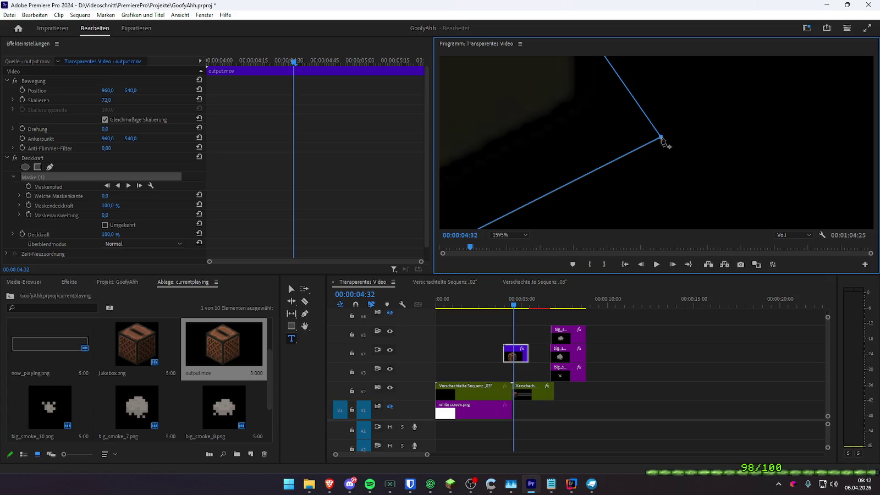
mouse_move(662, 136)
left_mouse_down()
mouse_move(665, 130)
mouse_move(577, 94)
left_mouse_up()
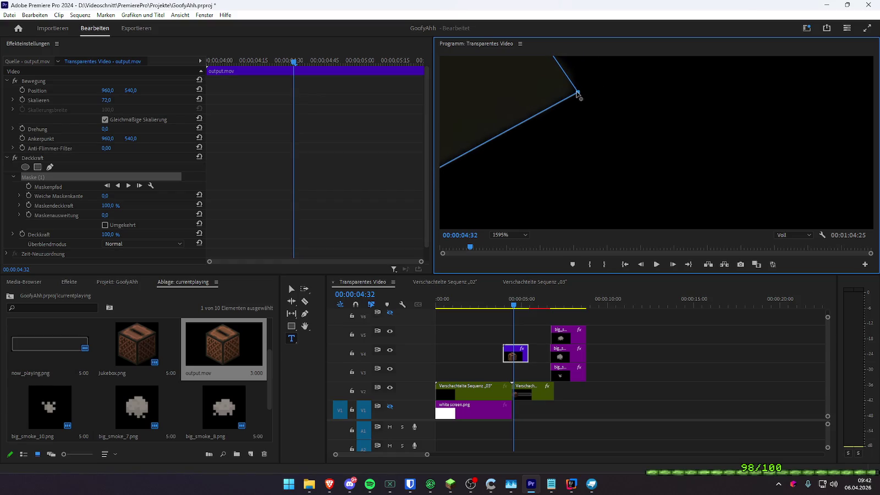
scroll(599, 122, "down", 15)
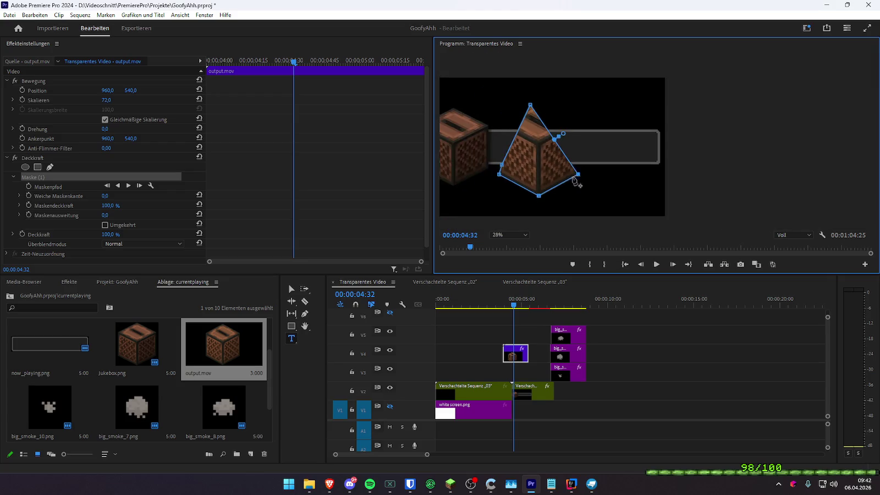
scroll(556, 143, "up", 6)
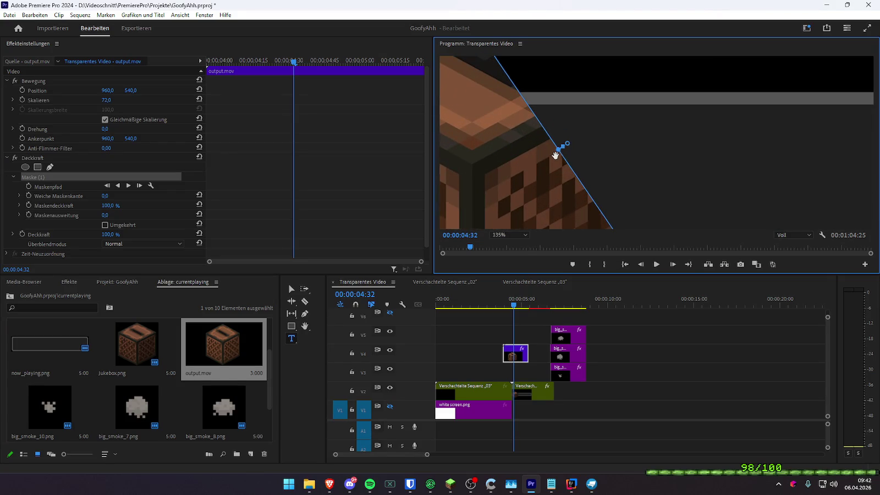
scroll(555, 155, "down", 3)
mouse_move(510, 88)
left_mouse_down()
mouse_move(620, 82)
mouse_move(601, 122)
left_mouse_up()
scroll(601, 121, "up", 2)
scroll(600, 126, "up", 10)
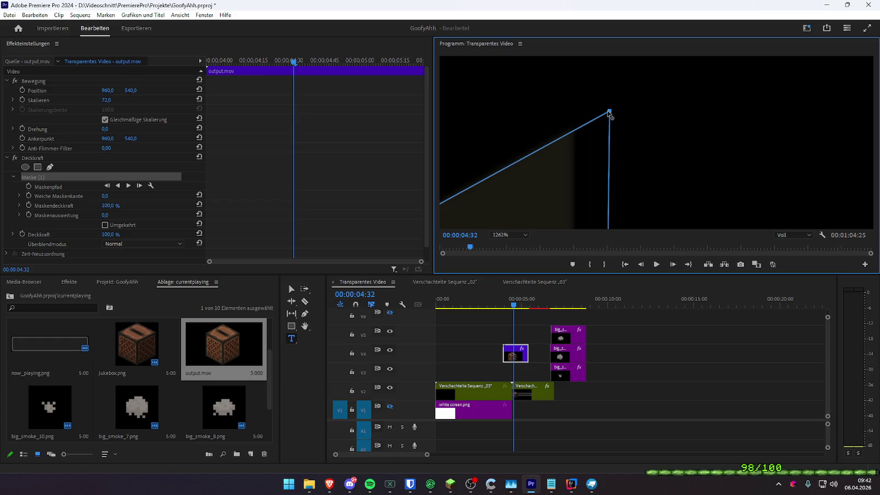
mouse_move(609, 112)
left_mouse_down()
mouse_move(569, 59)
mouse_move(588, 54)
mouse_move(571, 73)
left_mouse_up()
scroll(582, 121, "down", 10)
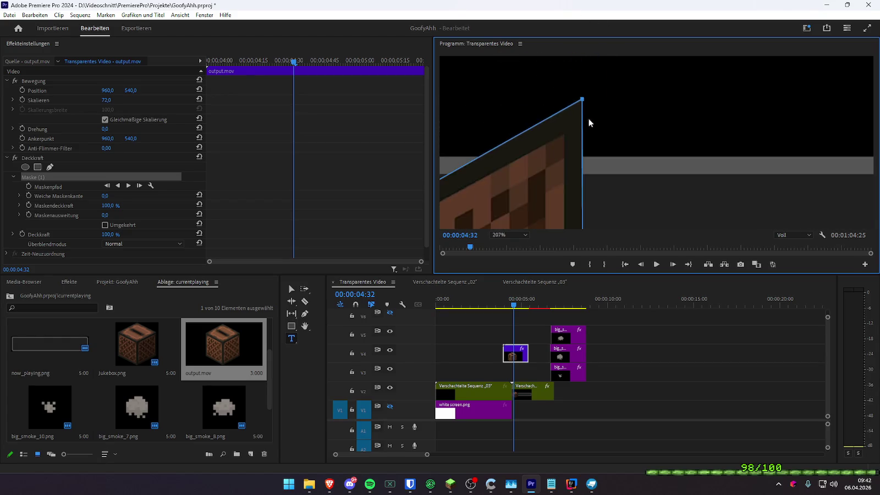
scroll(633, 137, "up", 5)
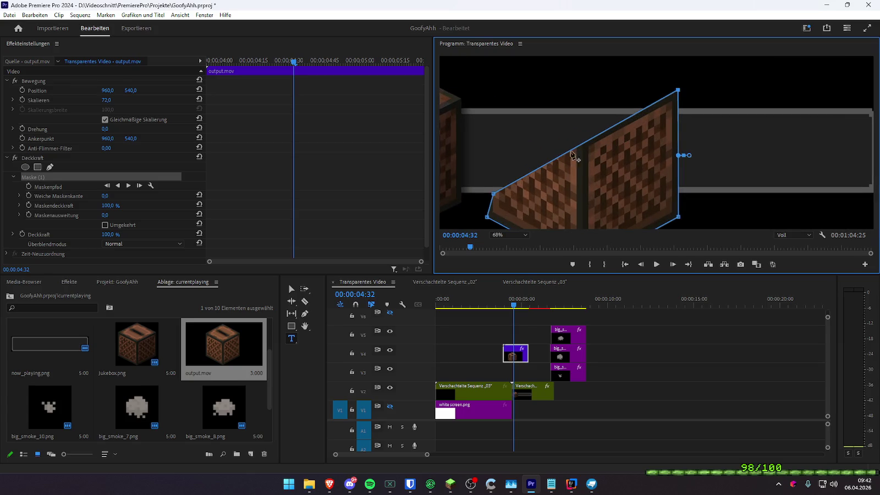
- Raise the top mask points over the cube's top face and deselect to view the masked result
mouse_move(493, 195)
left_mouse_down()
mouse_move(464, 119)
mouse_move(485, 63)
mouse_move(485, 91)
left_mouse_up()
scroll(486, 92, "up", 15)
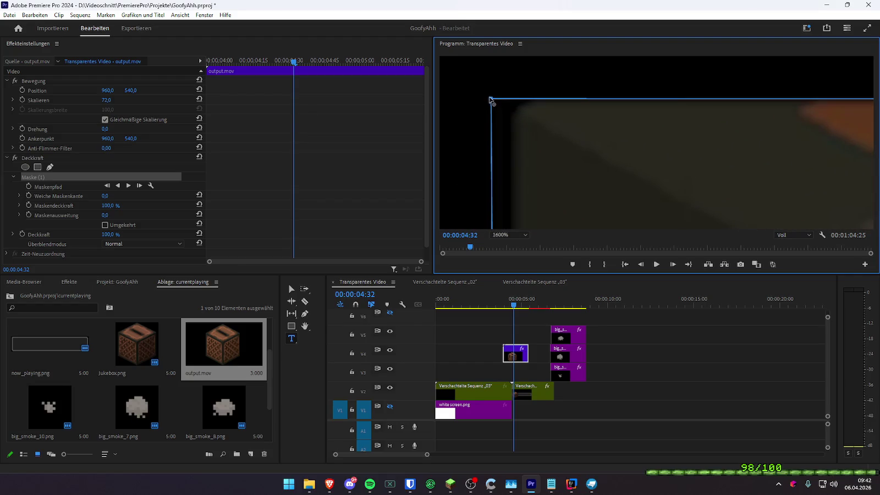
scroll(491, 100, "down", 6)
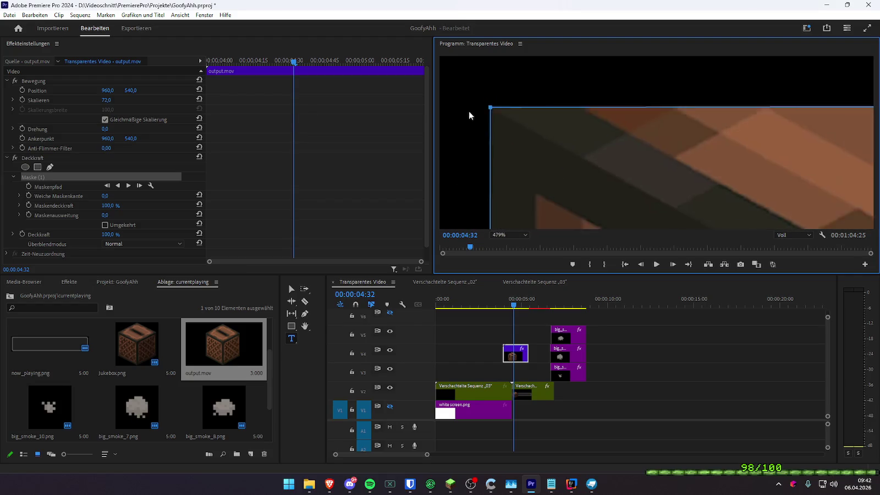
scroll(469, 115, "down", 8)
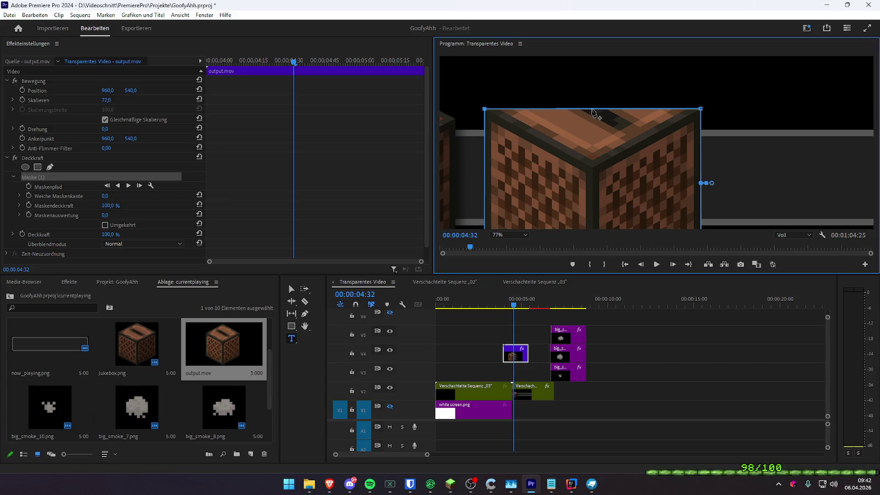
left_click_drag(592, 110, 587, 56)
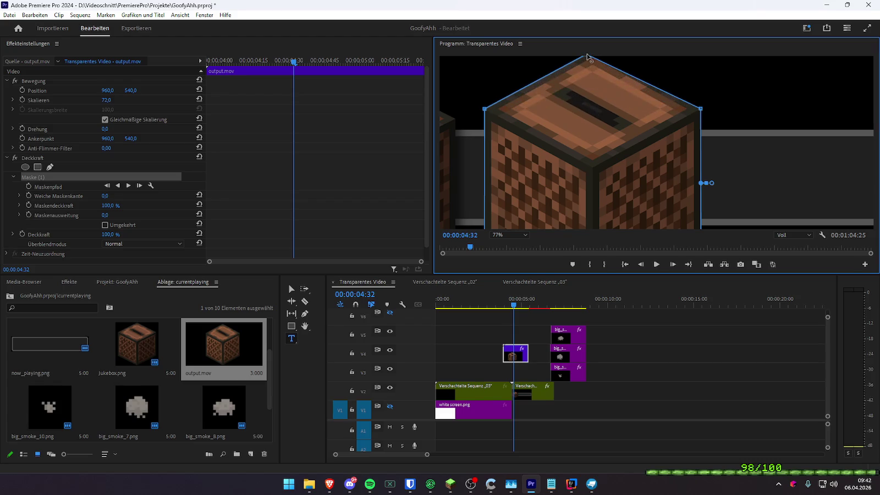
scroll(580, 116, "down", 2)
scroll(589, 92, "up", 10)
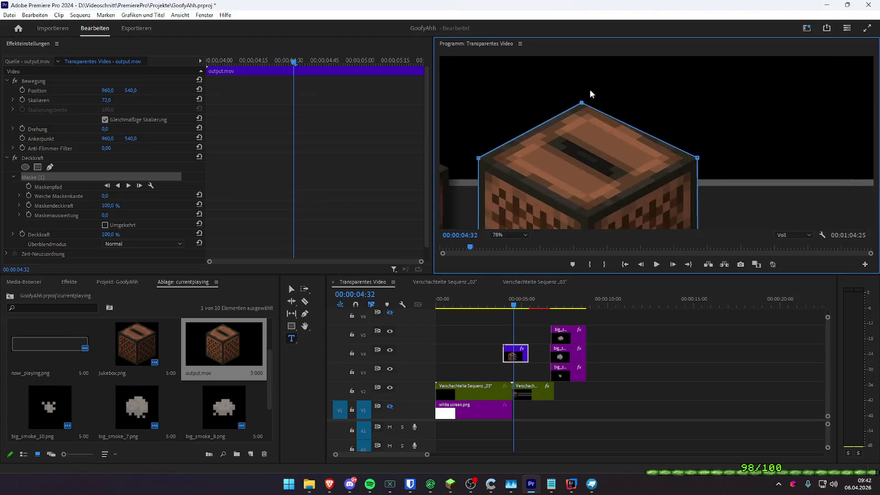
scroll(594, 106, "up", 2)
left_click(570, 112)
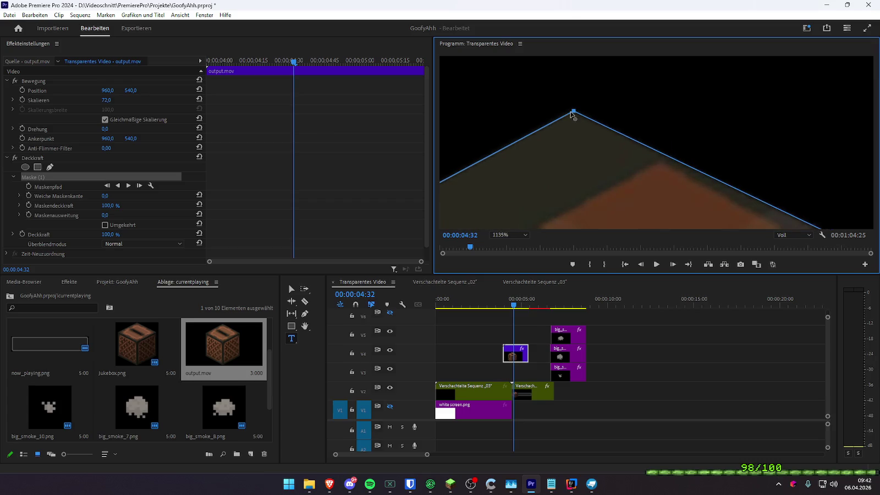
mouse_move(573, 112)
left_mouse_down()
mouse_move(579, 59)
mouse_move(628, 35)
mouse_move(664, 52)
left_mouse_up()
scroll(637, 87, "up", 3)
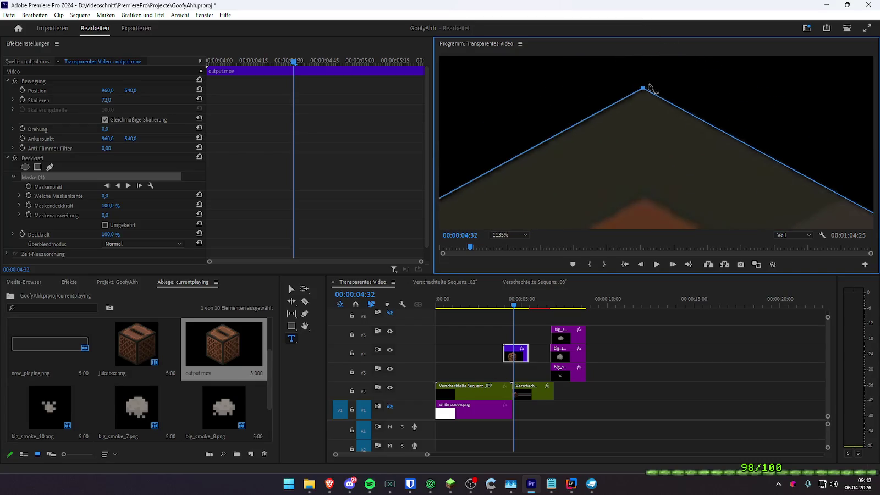
scroll(643, 105, "down", 10)
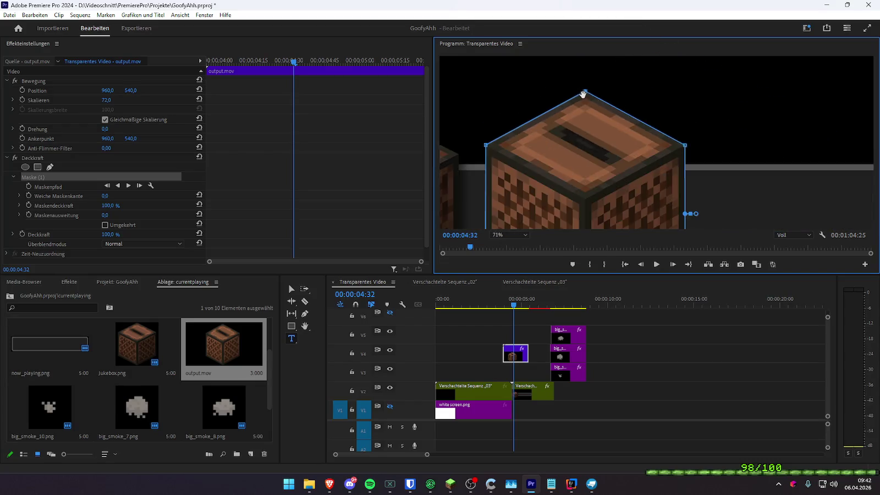
scroll(648, 123, "down", 1)
left_click(631, 356)
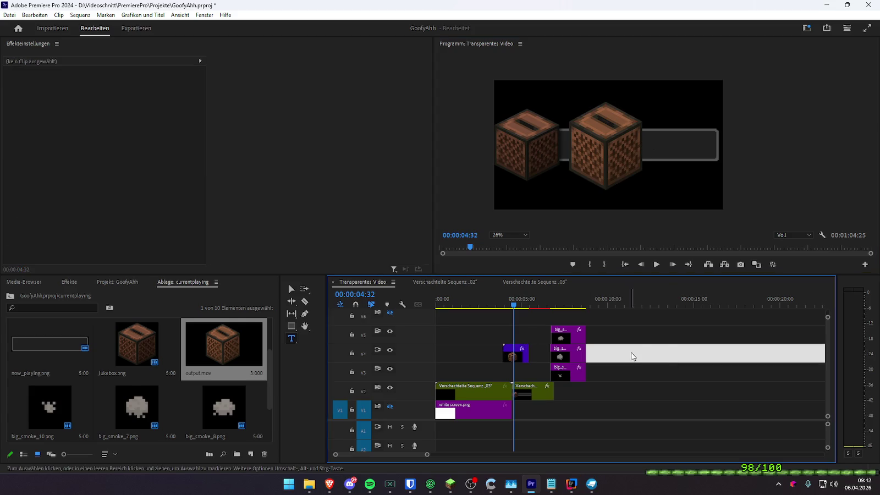
- Scrub the disc-insert animation and drag output.mov's end outward to about 2:28 duration
left_click(673, 385)
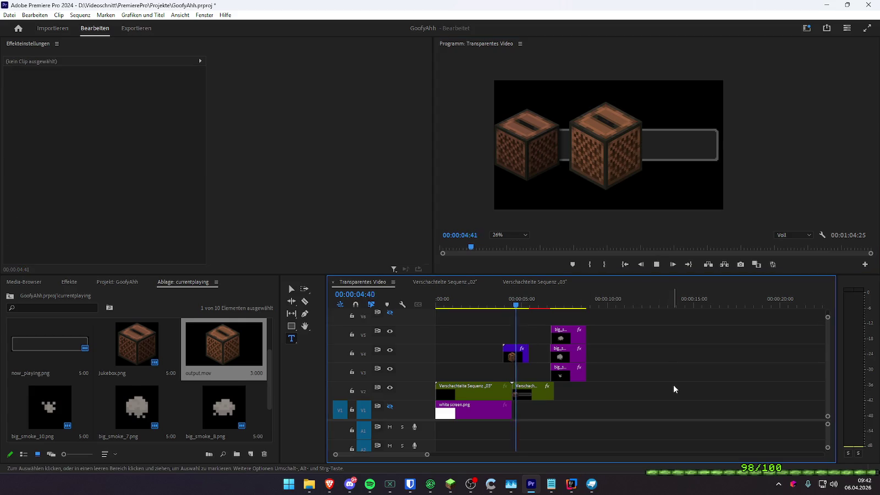
left_click(511, 361)
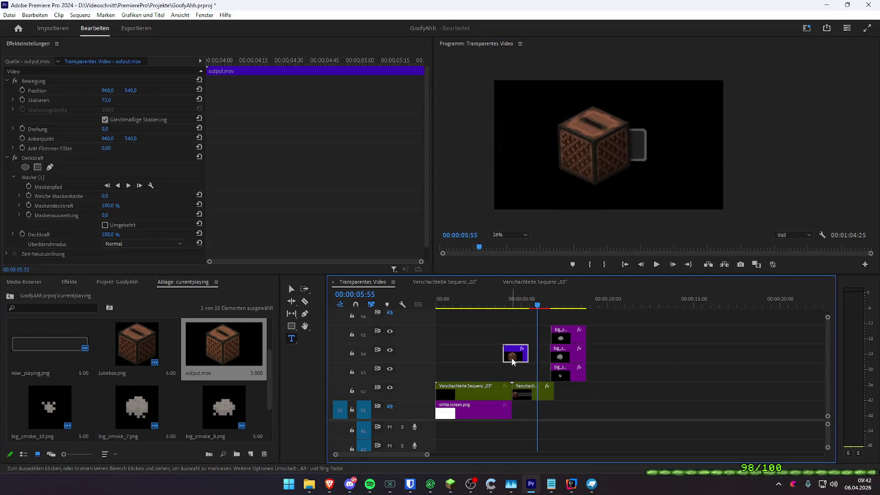
left_click_drag(507, 307, 528, 311)
mouse_move(528, 355)
left_mouse_down()
mouse_move(553, 356)
mouse_move(511, 357)
mouse_move(522, 357)
left_mouse_up()
mouse_move(515, 309)
left_mouse_down()
mouse_move(525, 308)
mouse_move(517, 310)
left_mouse_up()
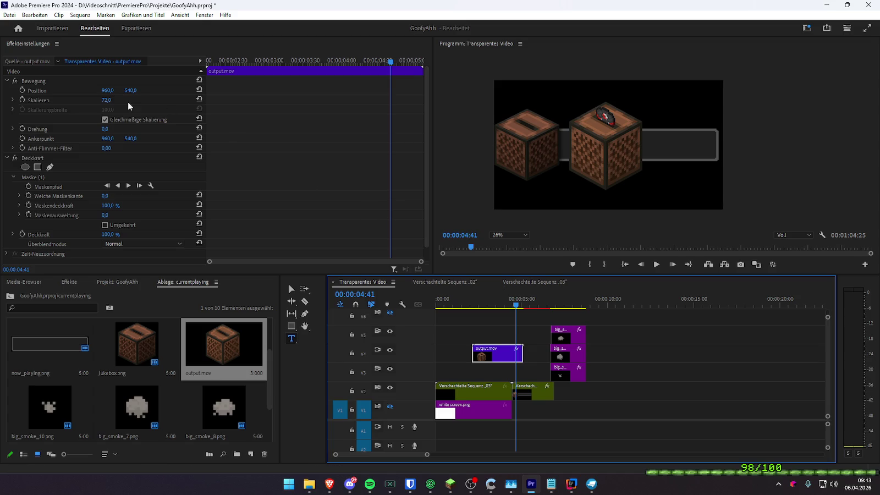
- Place the jukebox at Position X 306 with scale 63, and shift output.mov later on V4
mouse_move(109, 92)
left_mouse_down()
mouse_move(142, 90)
mouse_move(93, 100)
left_mouse_up()
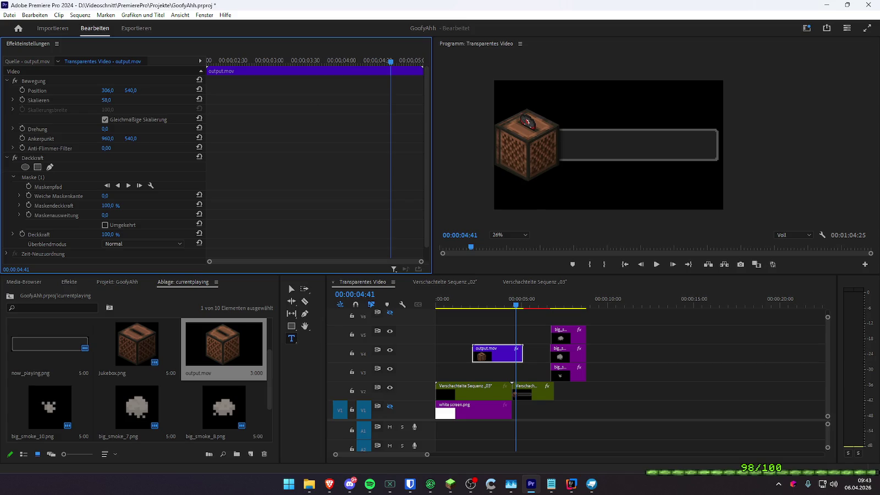
left_click_drag(106, 100, 109, 100)
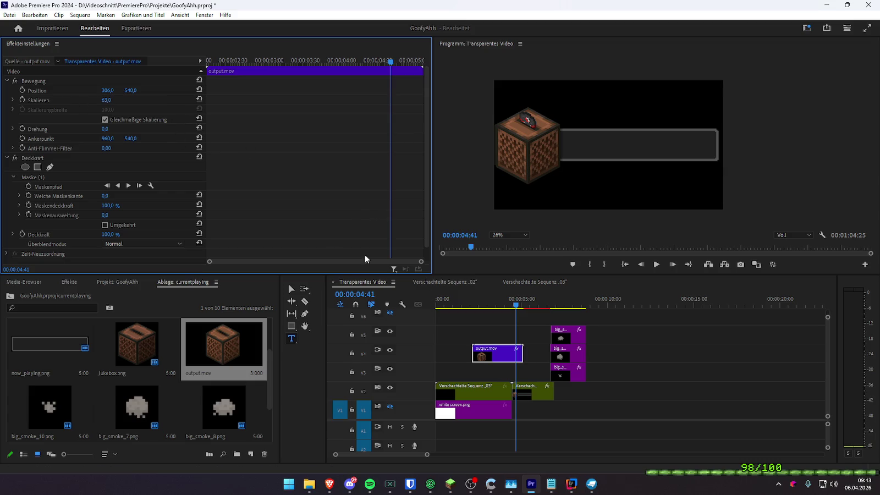
left_click(484, 354)
left_click_drag(496, 356, 663, 356)
left_click(455, 391)
double_click(455, 389)
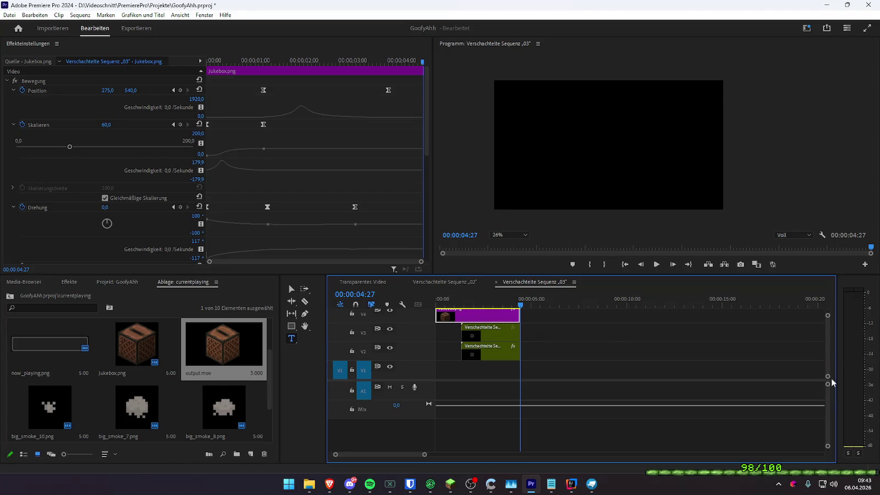
- Inspect the Jukebox.png clip in the source preview, then close the preview
left_click_drag(828, 360, 826, 351)
key("Up")
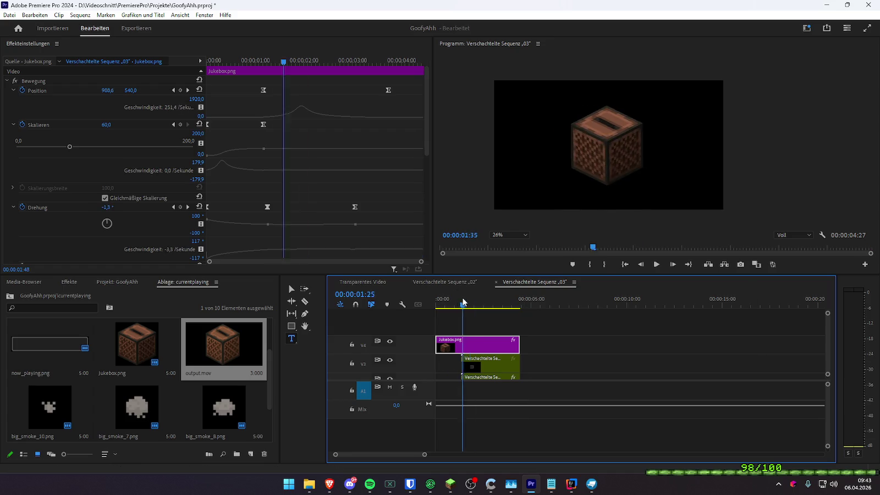
double_click(473, 344)
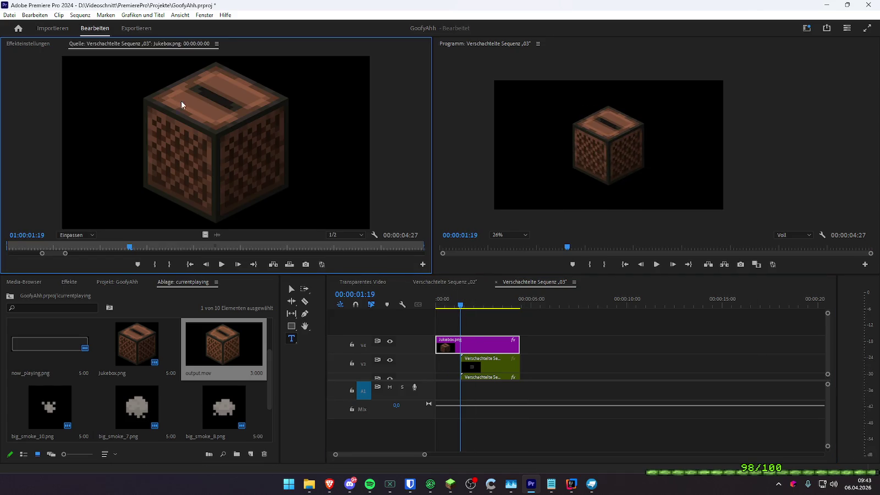
right_click(107, 45)
left_click(131, 48)
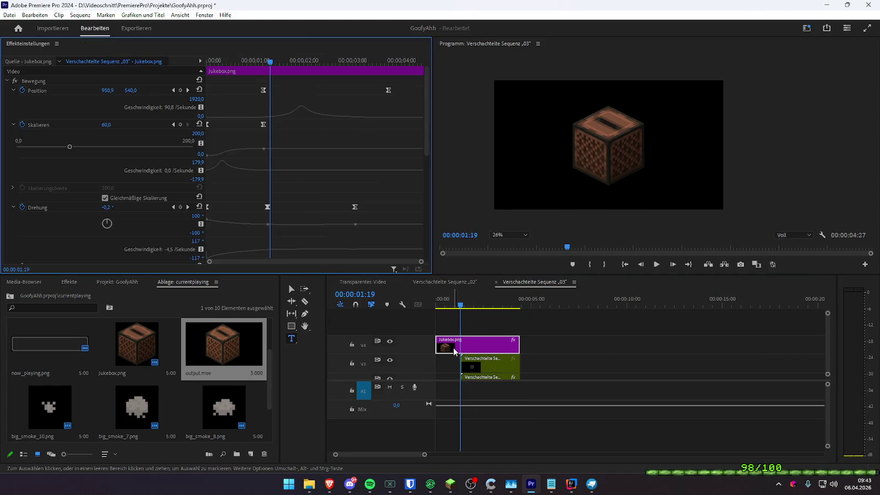
right_click(473, 346)
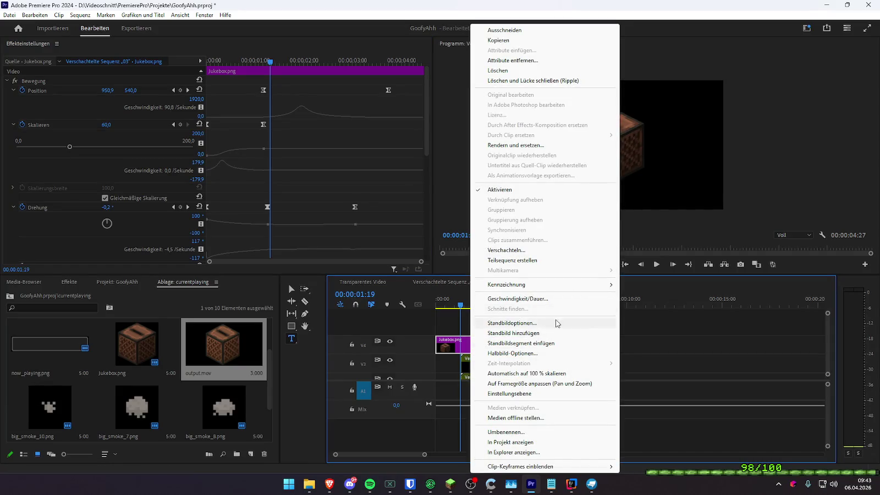
left_click(698, 367)
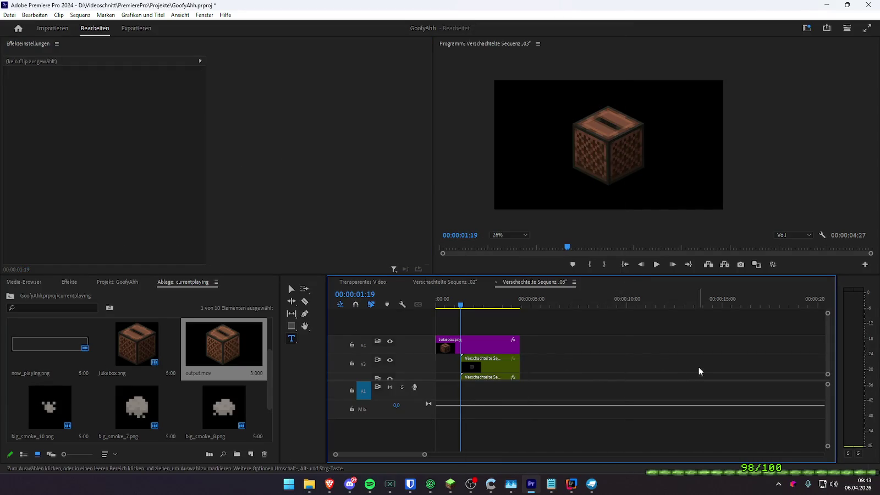
- Cut output.mov from Transparentes Video and paste it into nested sequence 03
left_click(434, 283)
left_click(361, 281)
left_click(654, 353)
left_click(652, 300)
key("ctrl+x")
left_click(520, 282)
left_click(573, 299)
key("ctrl+v")
left_click_drag(584, 344, 562, 345)
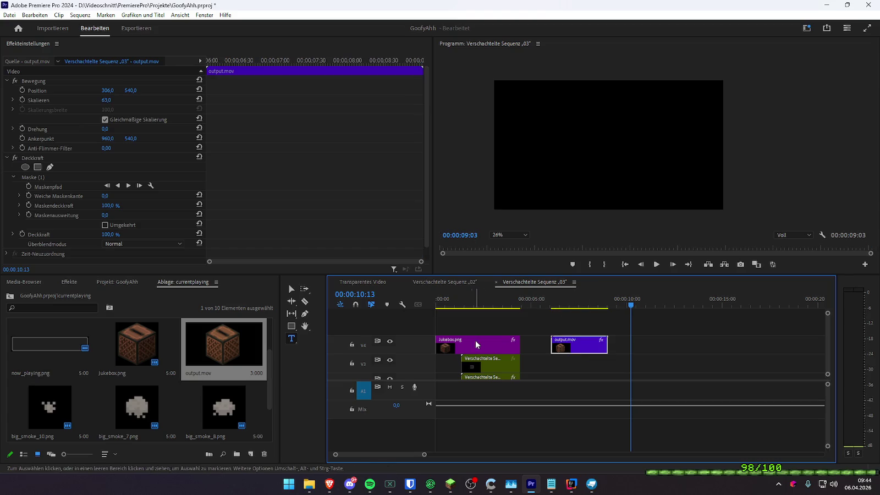
- Replay the Jukebox.png fly-in animation from the start of sequence 03
left_click(475, 340)
key("Home")
key("ctrl+shift+a")
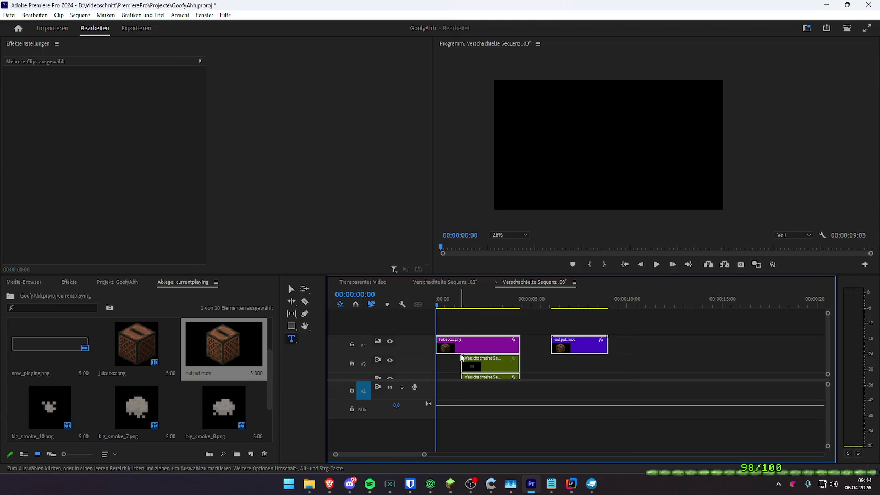
left_click(484, 347)
left_click(223, 95)
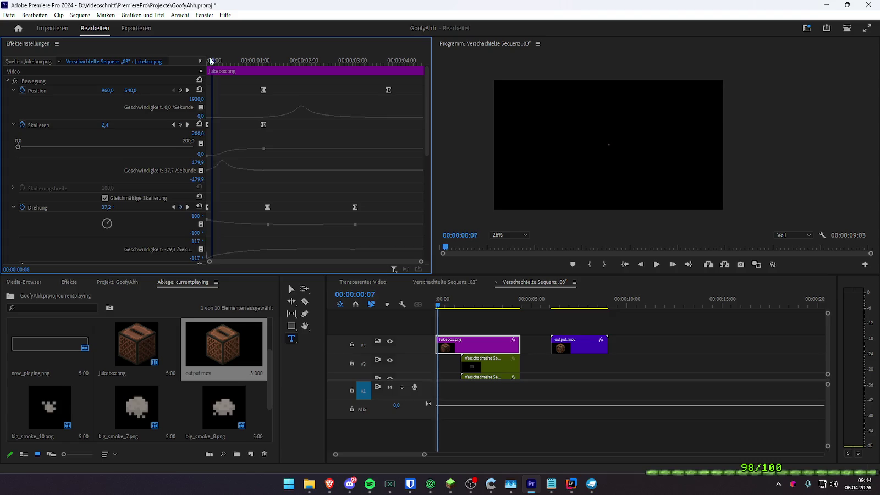
key("space")
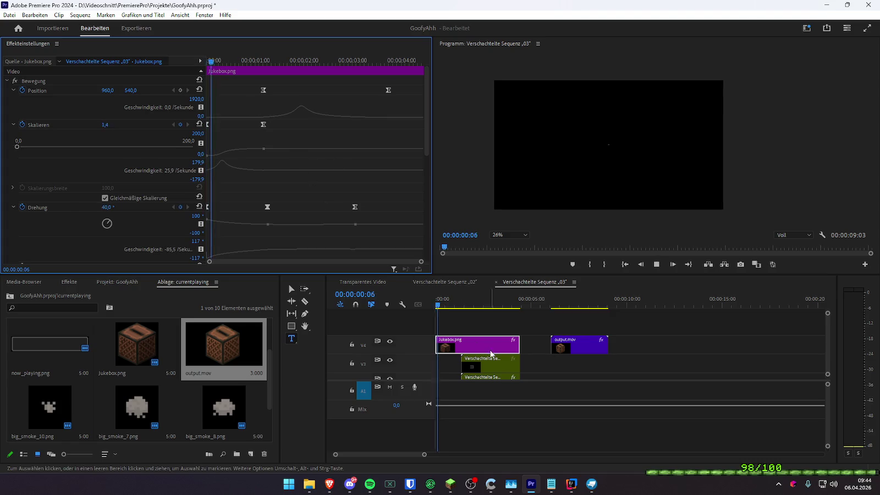
right_click(413, 344)
key("Escape")
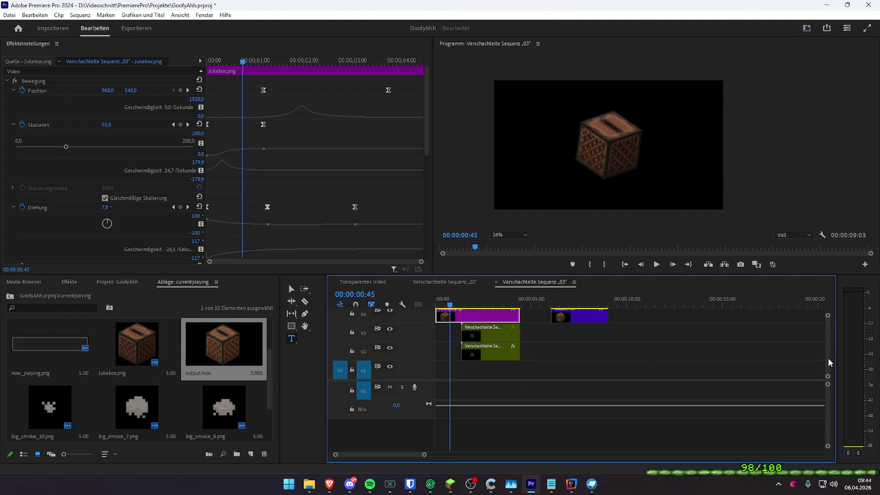
- Move output.mov to the start of track V1 and scrub to about two seconds
scroll(828, 356, "down", 1)
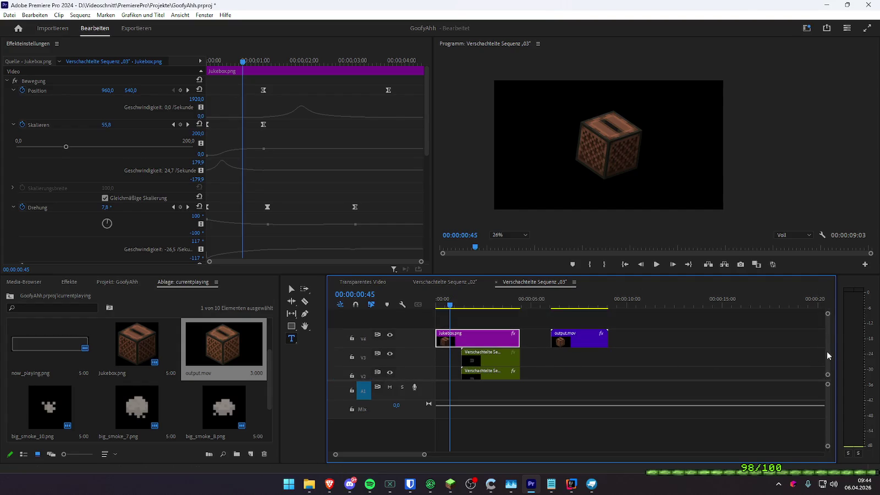
scroll(826, 352, "down", 3)
left_click_drag(548, 317, 441, 370)
mouse_move(449, 304)
left_mouse_down()
mouse_move(483, 303)
mouse_move(466, 304)
left_mouse_up()
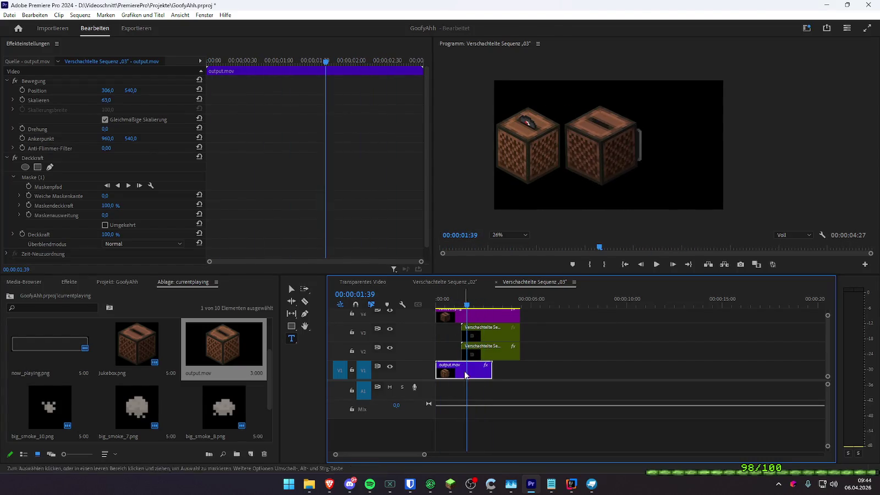
- Reset output.mov's Position to centre and hide tracks V4 and V3 from the preview
left_click(199, 90)
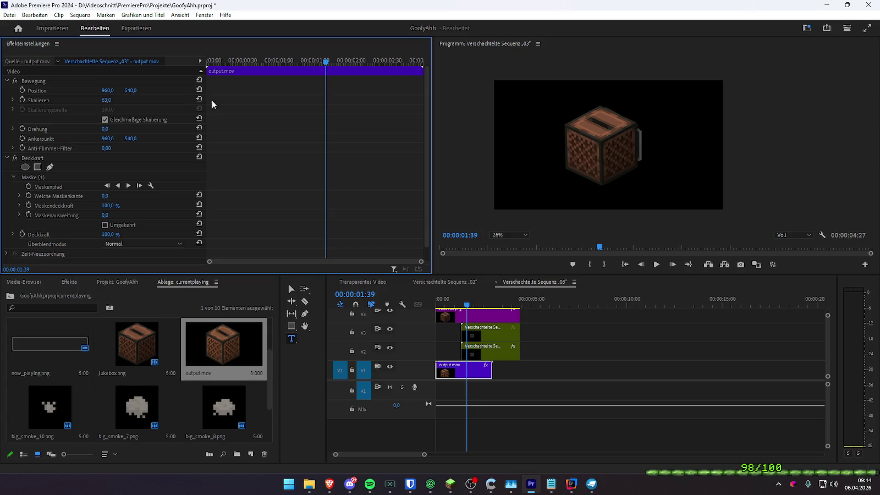
left_click(390, 348)
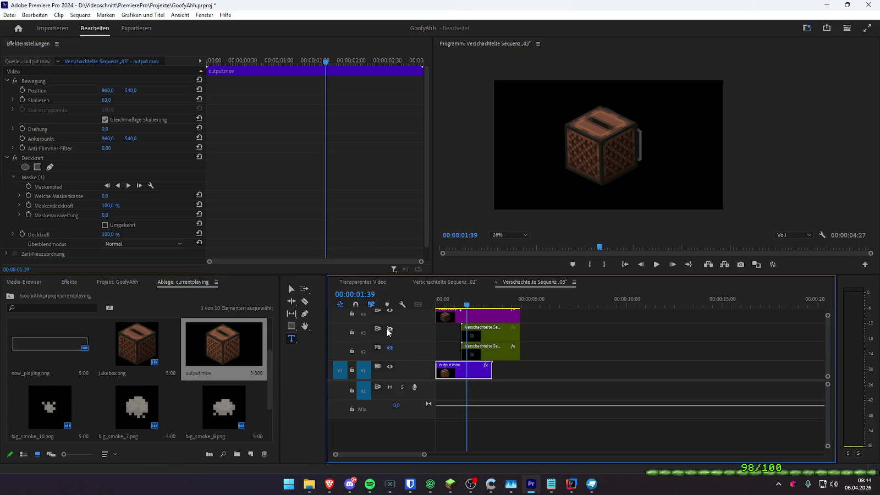
left_click(390, 328)
left_click(389, 310)
- Trim output.mov to 3 seconds, shift it 23 frames later, and confirm the first piece's Speed/Duration
left_click_drag(490, 373, 491, 374)
left_click_drag(466, 305, 442, 307)
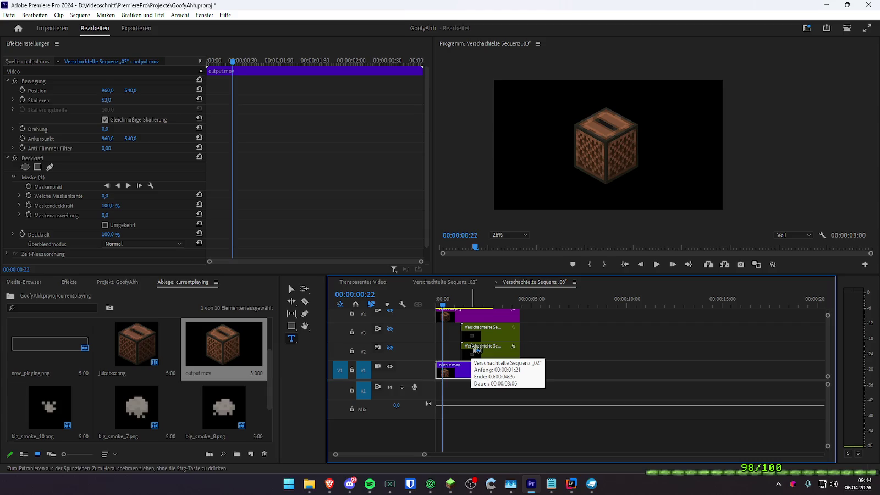
left_click_drag(465, 373, 482, 378)
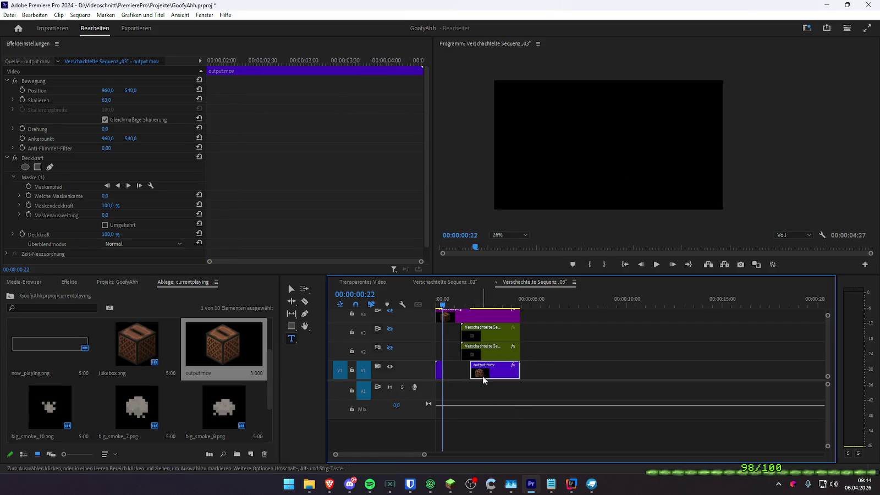
left_click(439, 375)
right_click(439, 374)
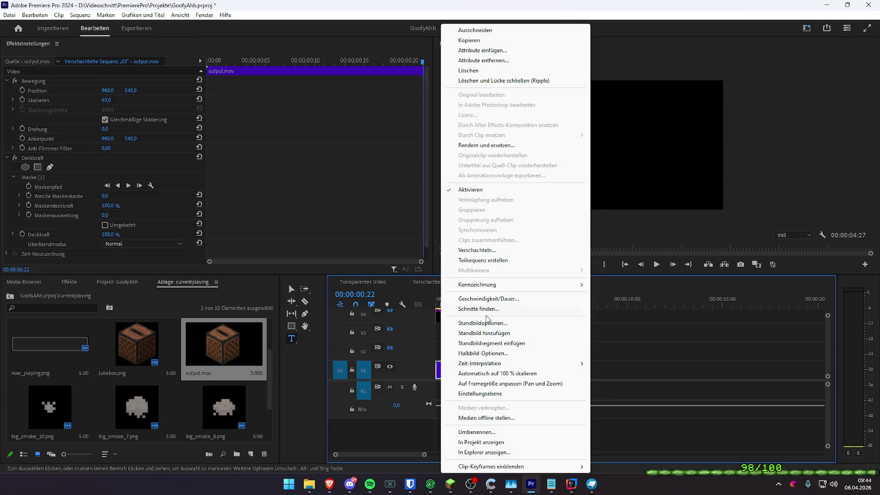
left_click(492, 300)
key("Return")
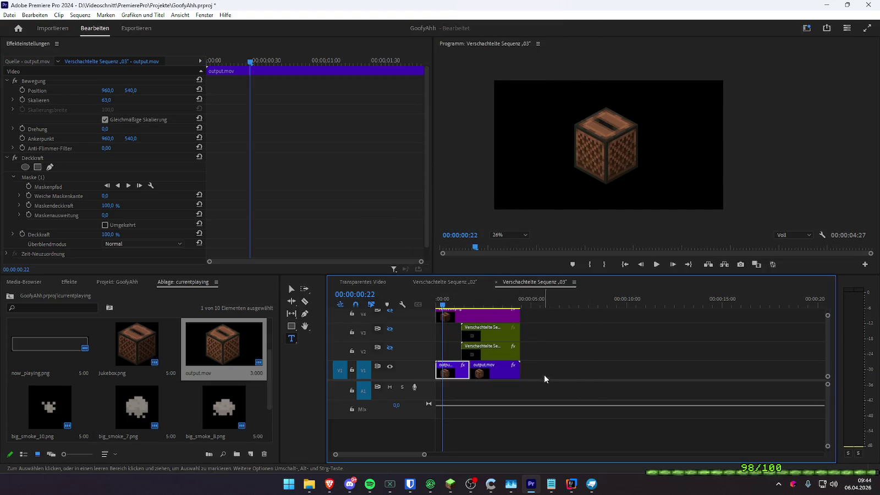
- Nest both V1 output.mov clips into Verschachtelte Sequenz 04
left_click_drag(544, 374, 452, 376)
right_click(452, 375)
left_click(467, 264)
key("Return")
left_click(484, 316)
left_click_drag(226, 55, 208, 59)
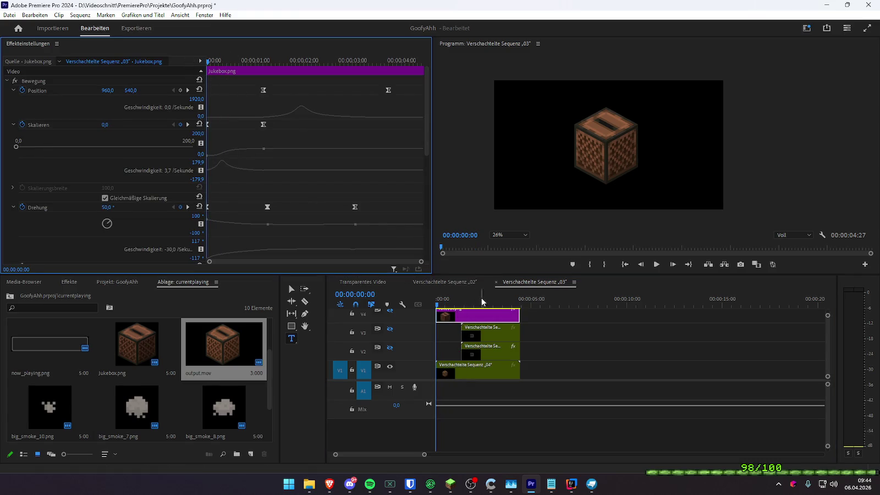
- Copy Jukebox.png's animation keyframes onto the Verschachtelte Sequenz 04 clip
key("ctrl+a")
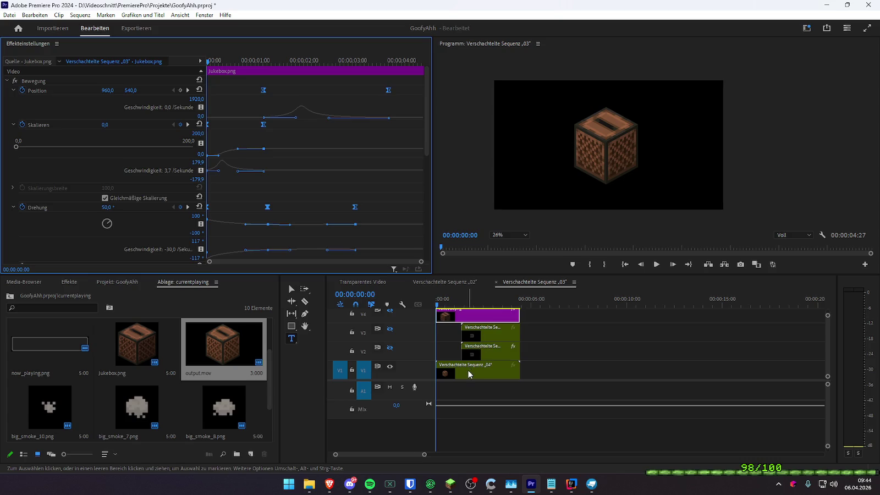
left_click(381, 283)
key("d")
left_click(189, 60)
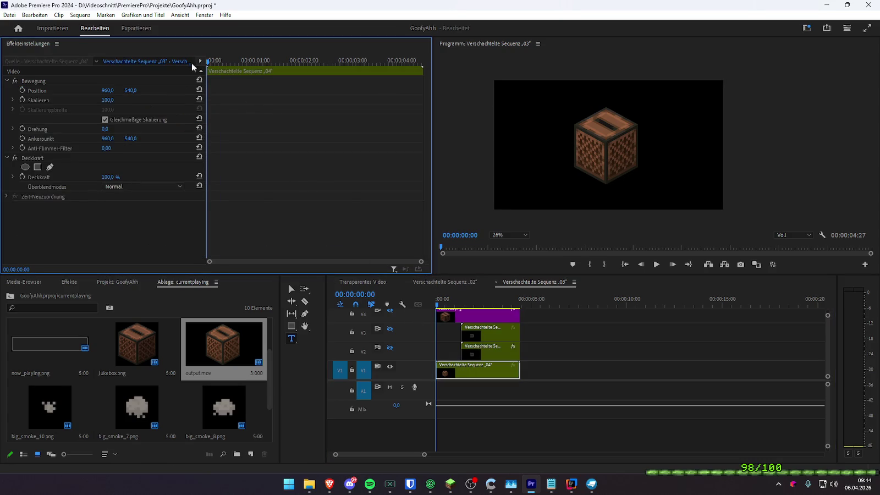
left_click(453, 314)
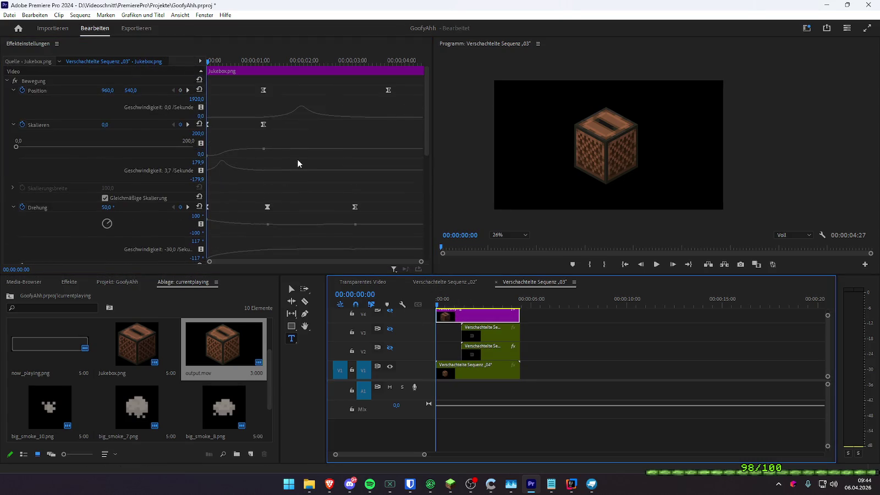
left_click(56, 80)
left_click(458, 370)
- Compare the keyframed properties of Jukebox.png and the nested 04 clip
scroll(215, 98, "down", 2)
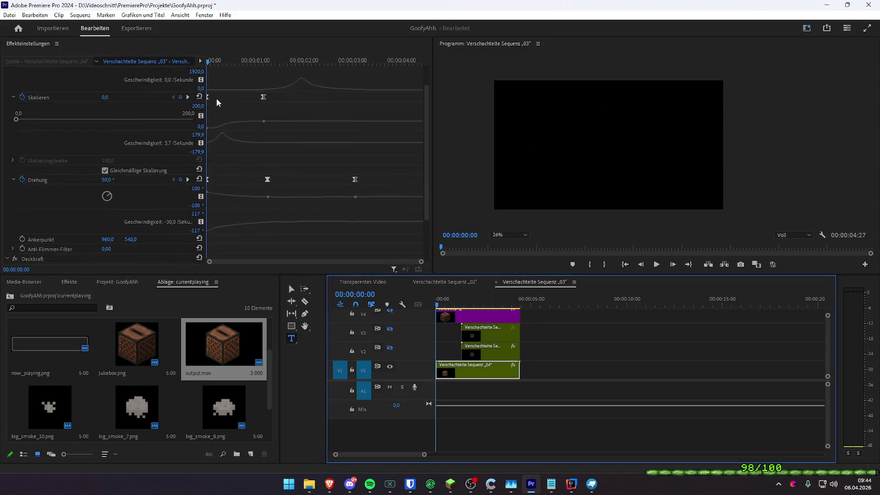
left_click(454, 317)
scroll(307, 176, "down", 2)
scroll(309, 167, "down", 5)
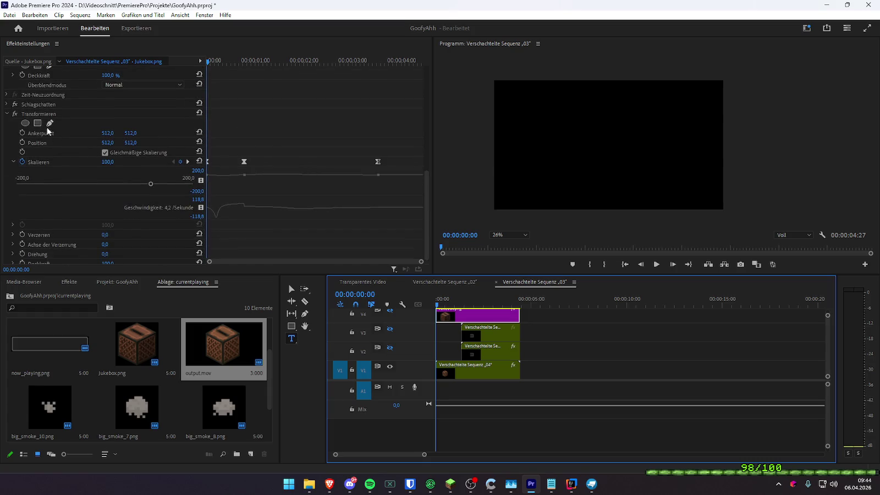
left_click(486, 371)
scroll(288, 191, "down", 3)
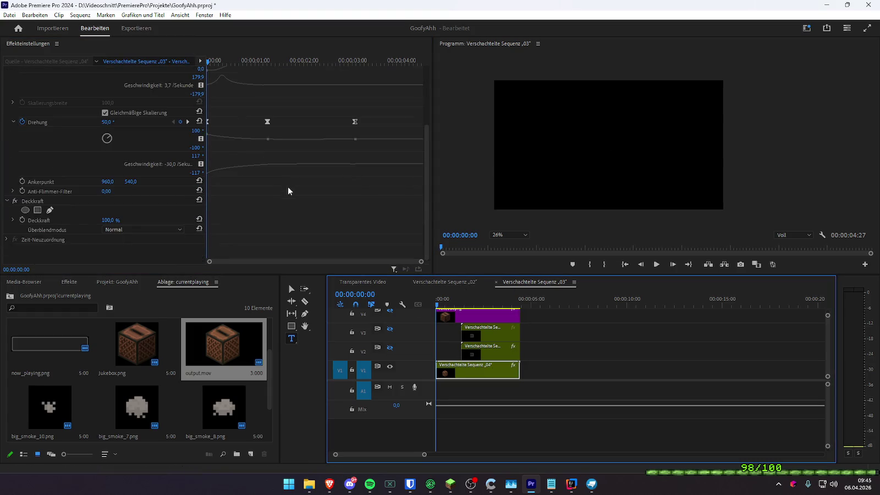
scroll(162, 252, "down", 5)
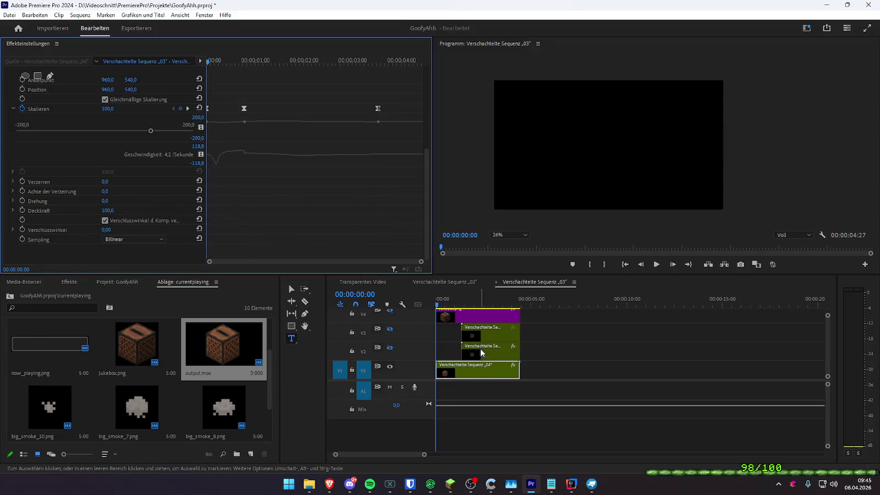
- Move Jukebox.png to about 5 s, put nest 04 on V4 at 0 s, and re-enable V2
left_click_drag(472, 317, 589, 318)
left_click_drag(464, 375, 465, 321)
left_click(390, 348)
left_click_drag(438, 304, 520, 309)
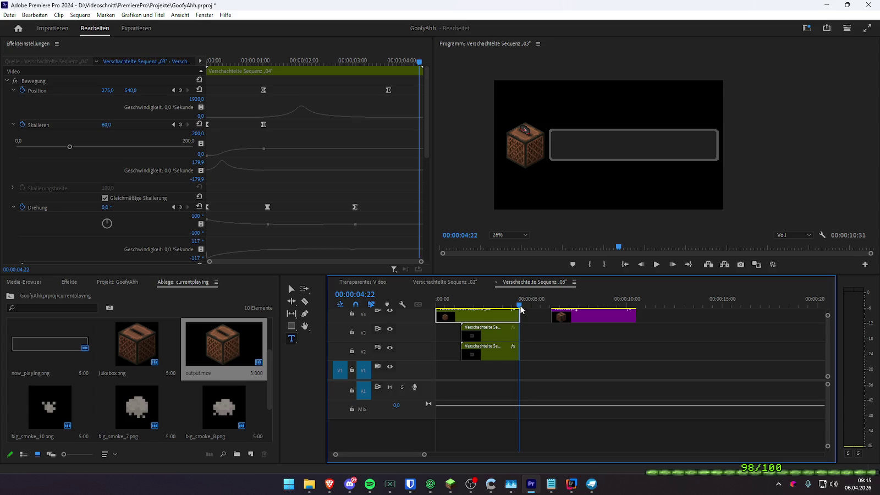
mouse_move(491, 304)
left_mouse_down()
mouse_move(446, 305)
mouse_move(577, 306)
left_mouse_up()
left_click(470, 307)
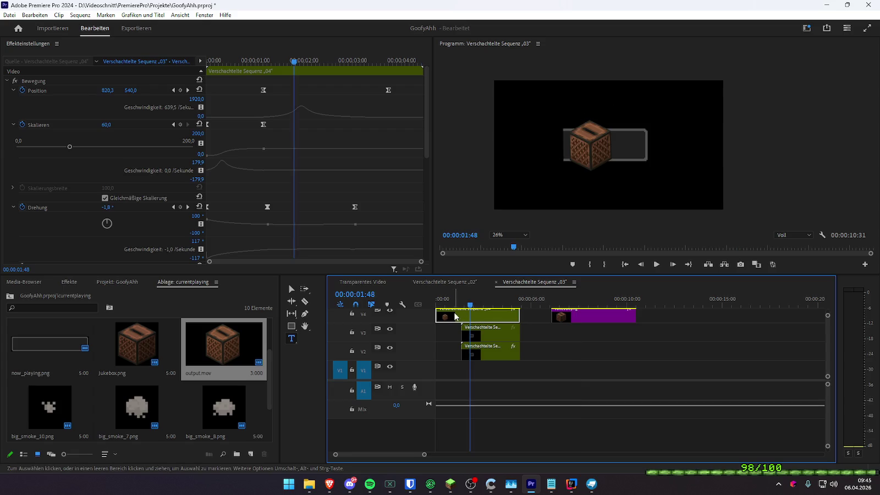
- Open sequence 04 and scale both output.mov clips to 80
double_click(451, 315)
left_click(452, 374)
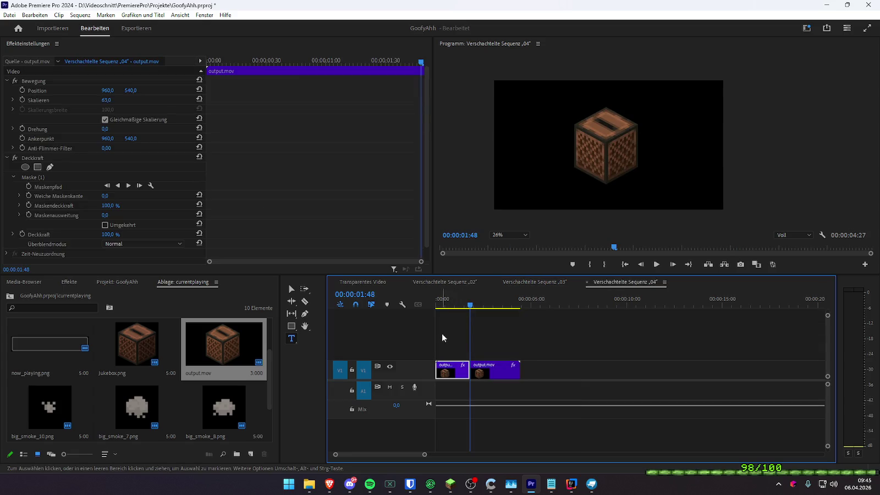
left_click(454, 306)
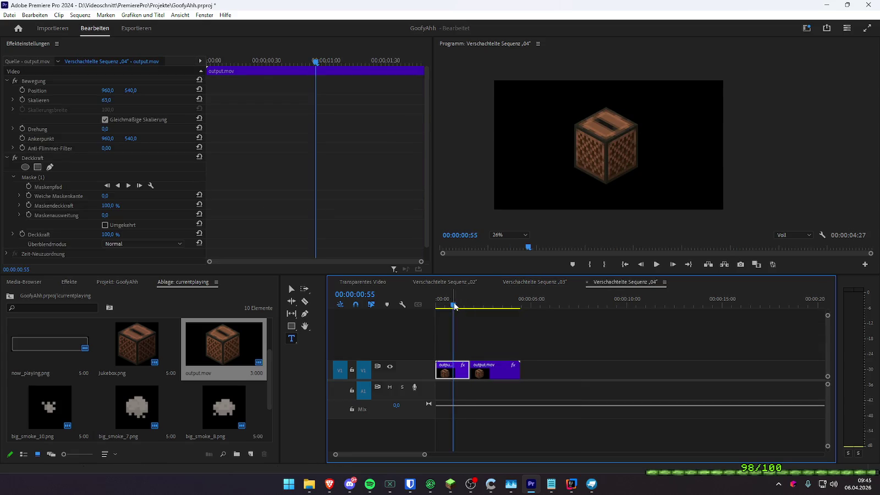
left_click(109, 100)
type("80")
key("Return")
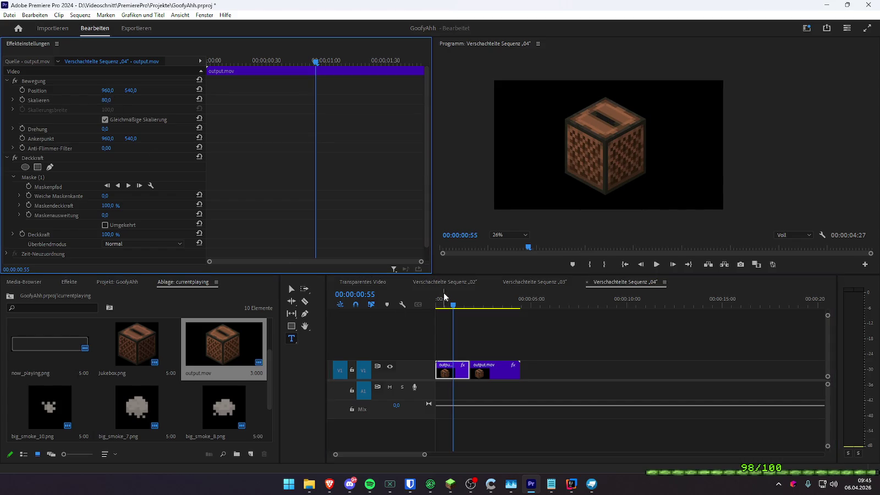
left_click(493, 369)
left_click(106, 101)
type("80")
key("Return")
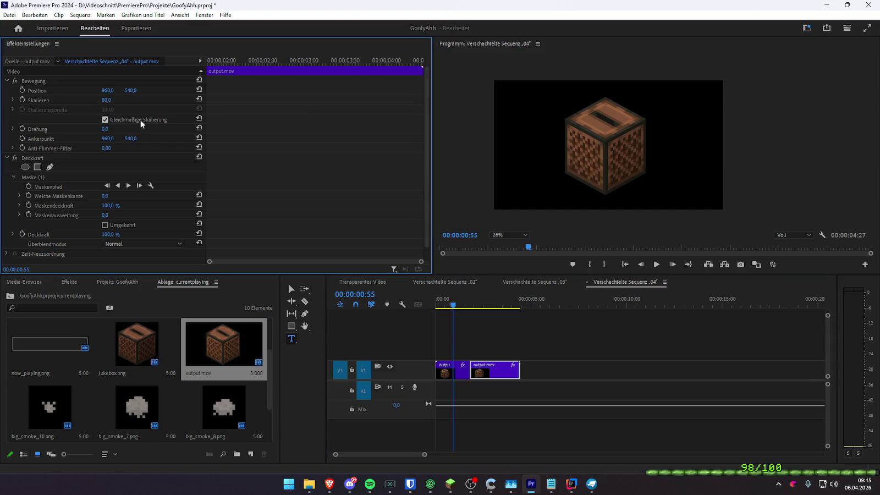
- Play back sequence 03 to check the rescaled jukebox, stopping at 00:00:02:43
left_click(521, 283)
mouse_move(458, 304)
left_mouse_down()
mouse_move(436, 304)
mouse_move(484, 307)
mouse_move(434, 308)
left_mouse_up()
key("space")
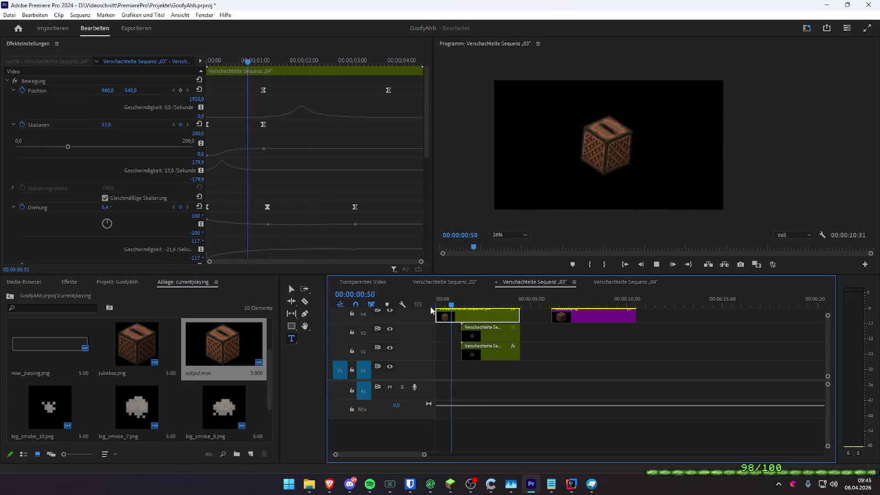
key("space")
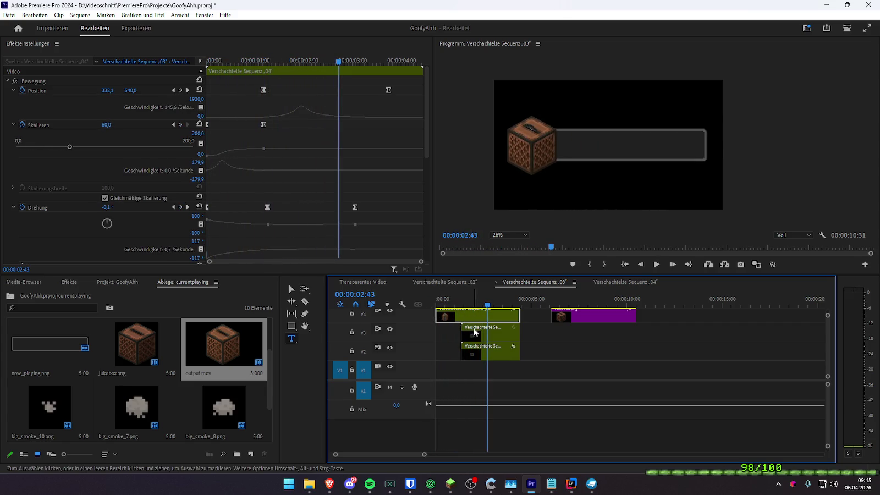
- Set the first output.mov clip's scale in sequence 04 to 100
left_click(611, 283)
left_click(113, 99)
left_click(444, 367)
left_click(109, 100)
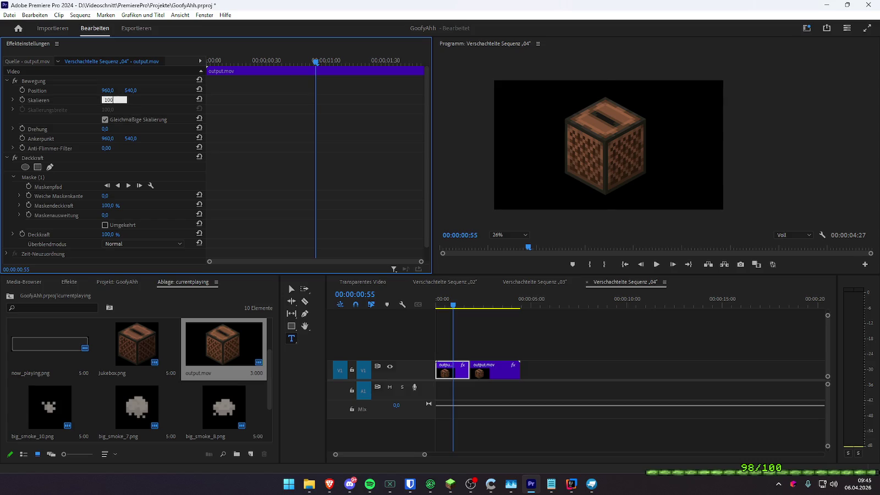
key("Return")
- Replay sequence 03 from the start, stopping at 00:00:01:54
left_click(452, 283)
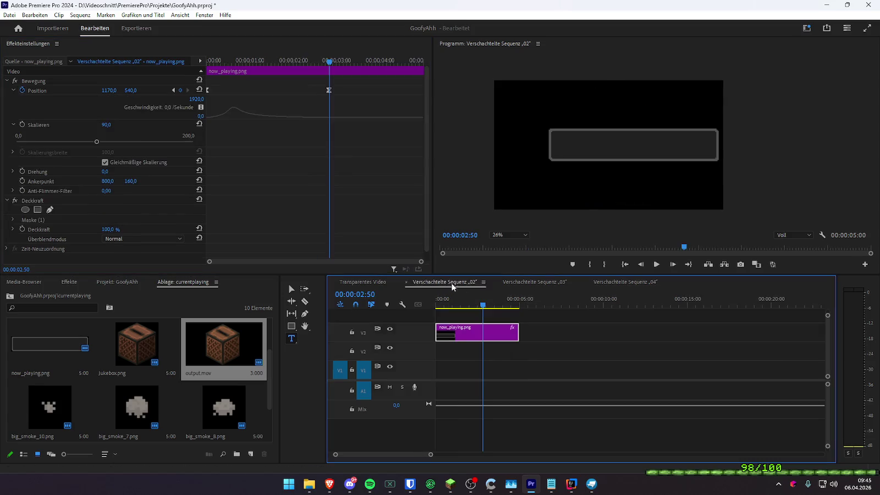
left_click(536, 282)
key("Home")
key("space")
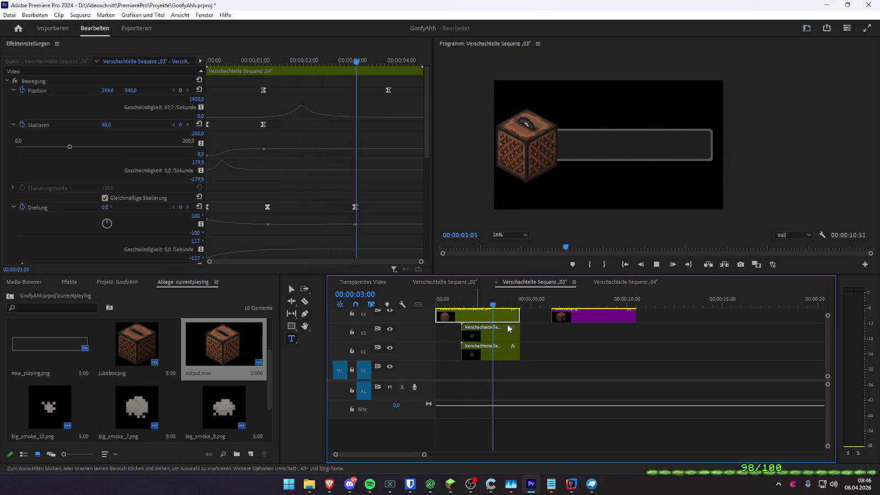
left_click(472, 305)
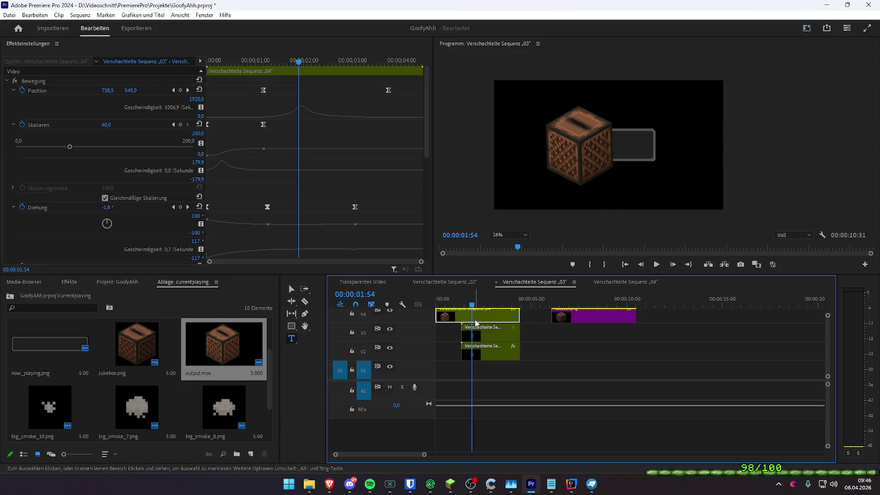
- Set the second output.mov clip's mask feather to 2 in sequence 04
double_click(474, 318)
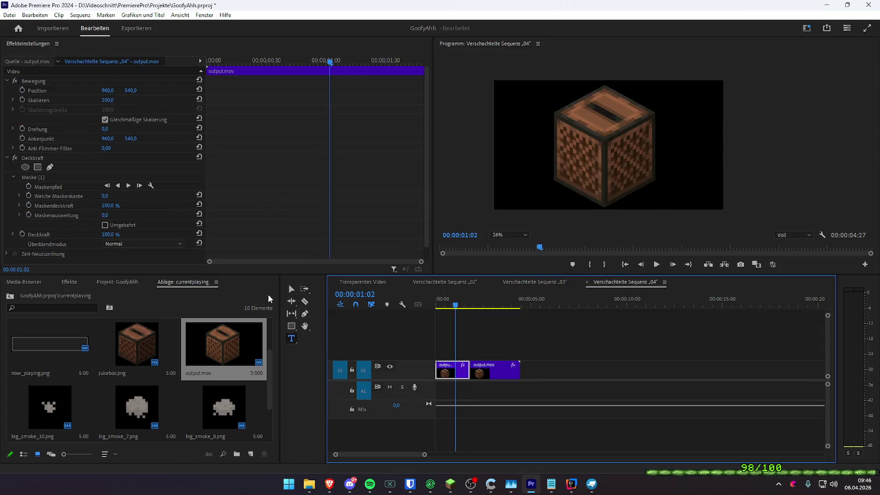
left_click(105, 196)
key("Escape")
left_click(494, 371)
left_click(106, 196)
type("2")
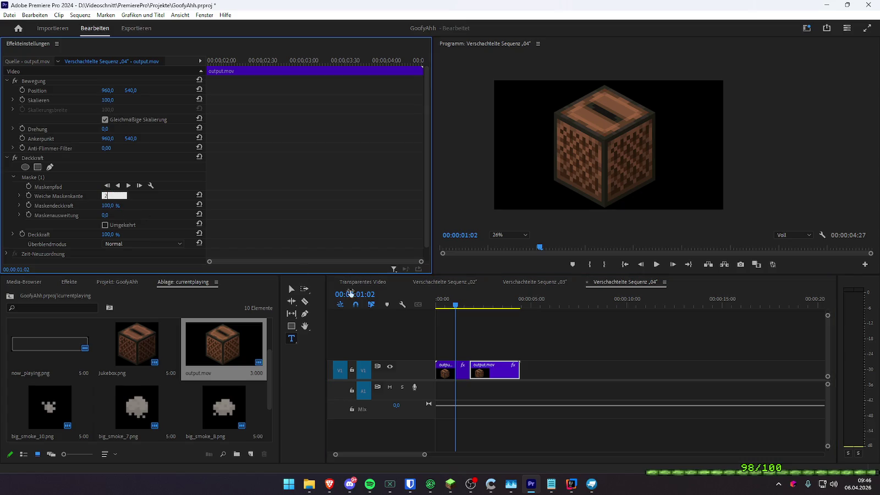
left_click(430, 281)
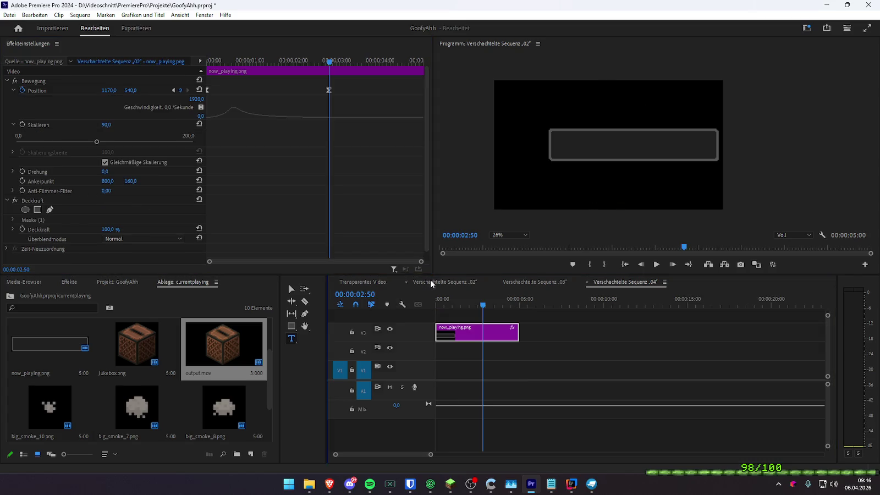
- Play sequence 03 from the start, stopping at 00:00:02:32
left_click(530, 281)
left_click_drag(455, 299, 417, 301)
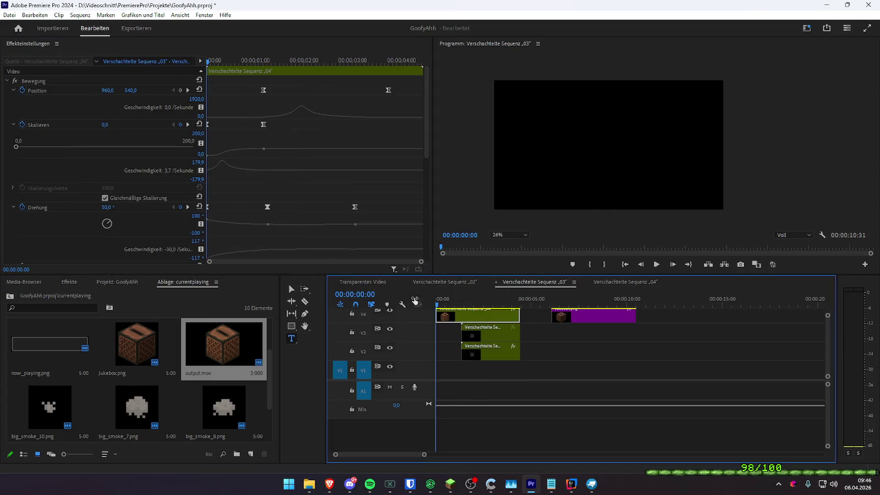
left_click(567, 315)
key("space")
left_click(438, 304)
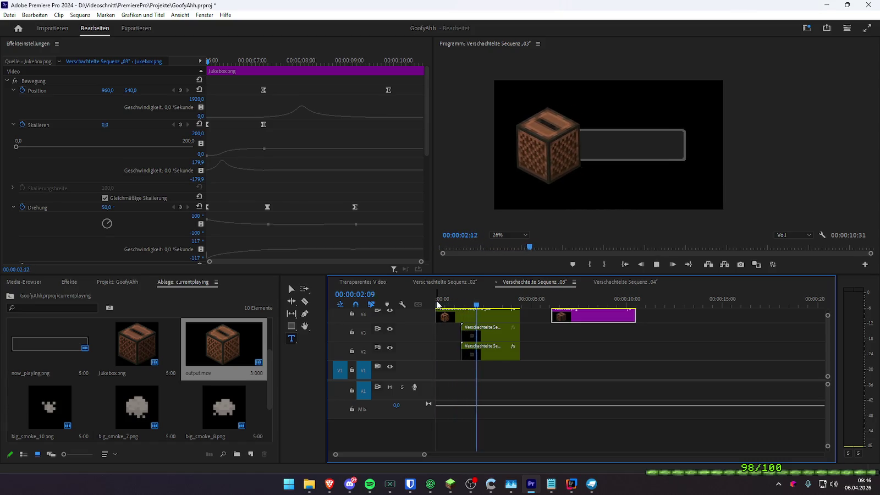
key("space")
- Delete the later, extra Jukebox.png clip from track V4
left_click(486, 332)
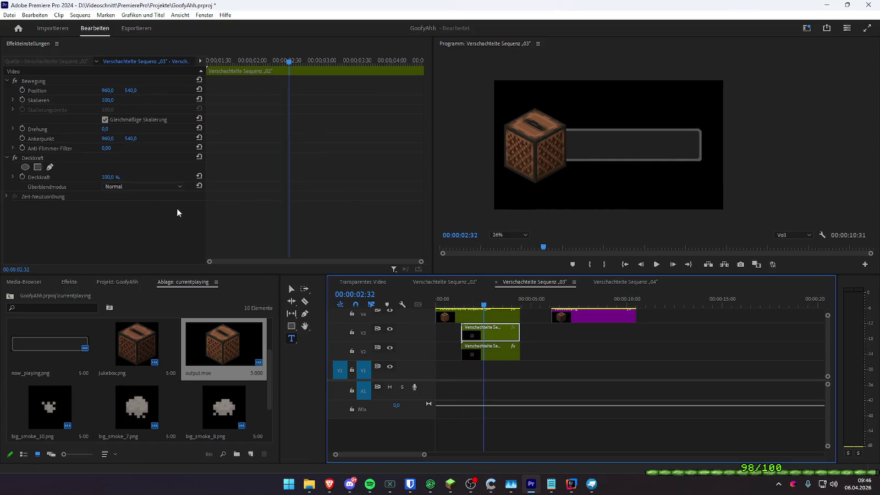
left_click(457, 318)
left_click(575, 318)
key("Delete")
- Open nested sequence 02 and show the now_playing.png mask outline
left_click(488, 331)
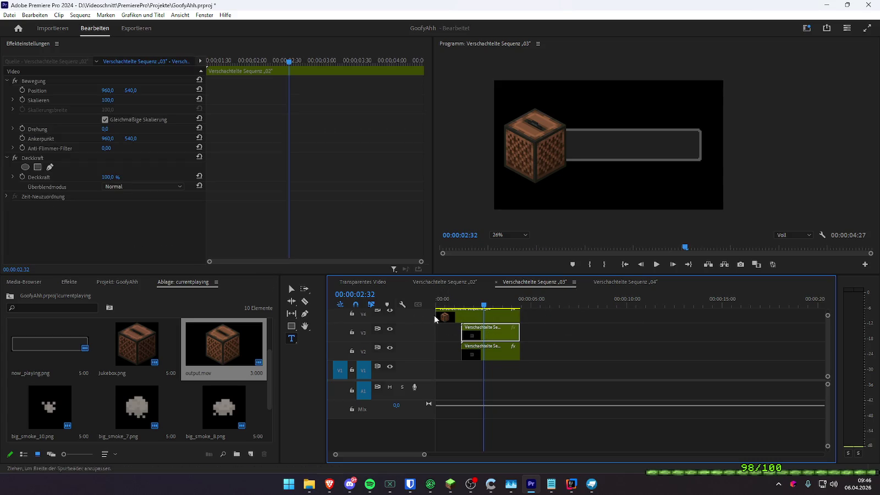
double_click(495, 337)
scroll(153, 202, "down", 1)
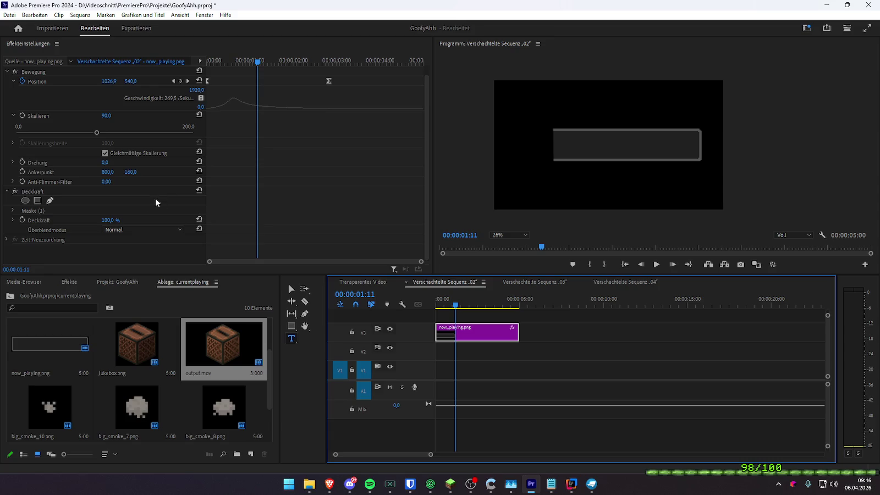
left_click(45, 211)
left_click_drag(455, 305, 432, 309)
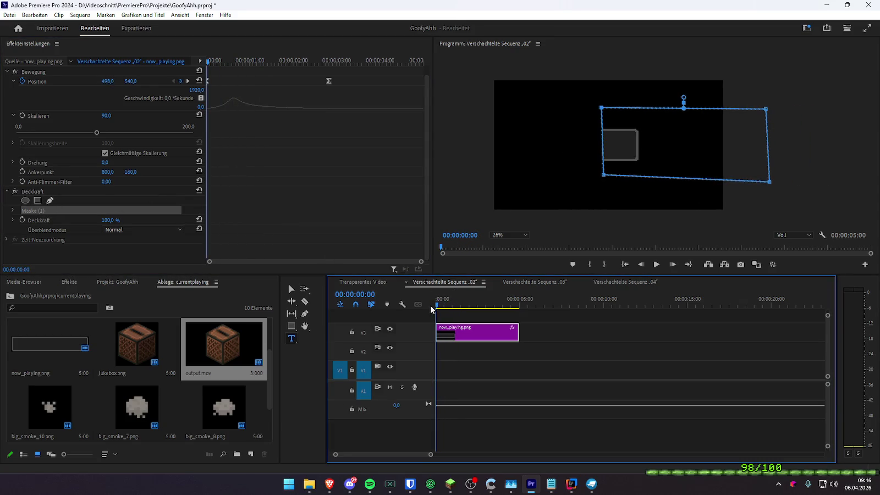
- Replay sequence 03 from the start to review the cleaned-up animation
left_click(524, 282)
left_click_drag(493, 298, 439, 301)
key("space")
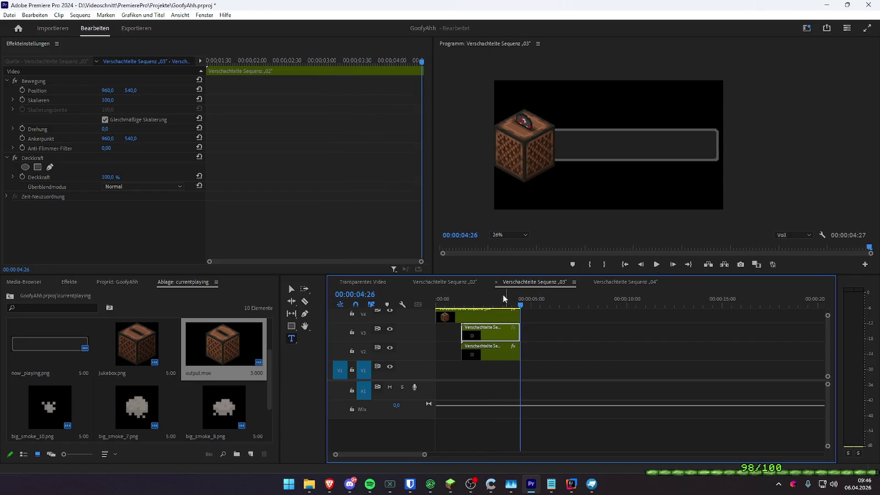
left_click(616, 282)
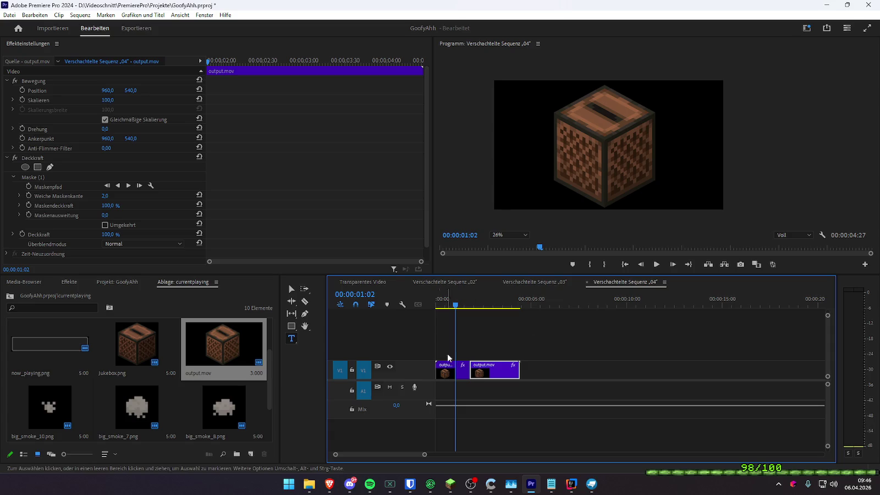
- Scale the second output.mov clip in sequence 04 to 95
left_click(446, 375)
left_click(498, 302)
left_click(495, 371)
left_click(113, 99)
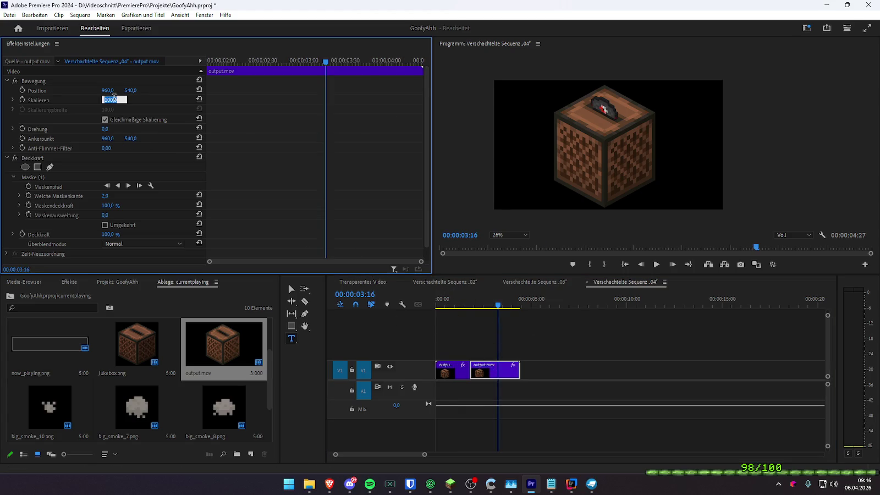
type("95")
key("Return")
- Compare sequence 03 at 00:00:03:40 and check the first clip's scale in sequence 04
left_click(548, 285)
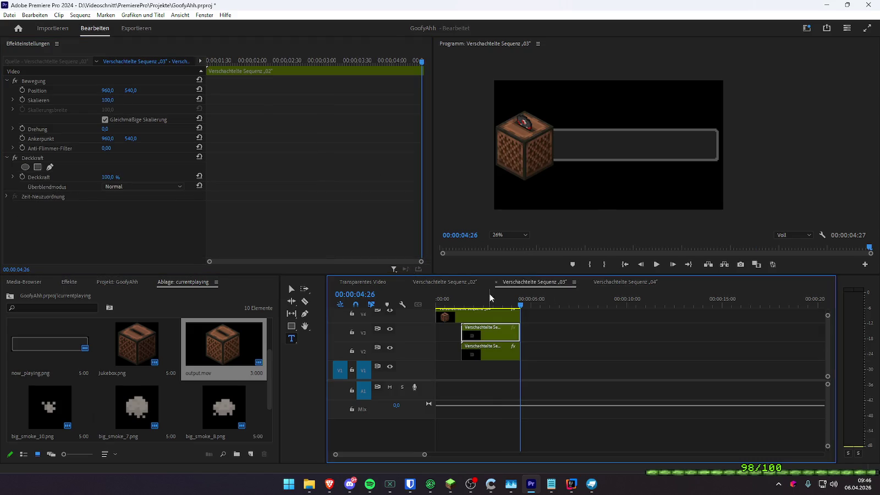
left_click_drag(463, 302, 505, 302)
left_click(621, 283)
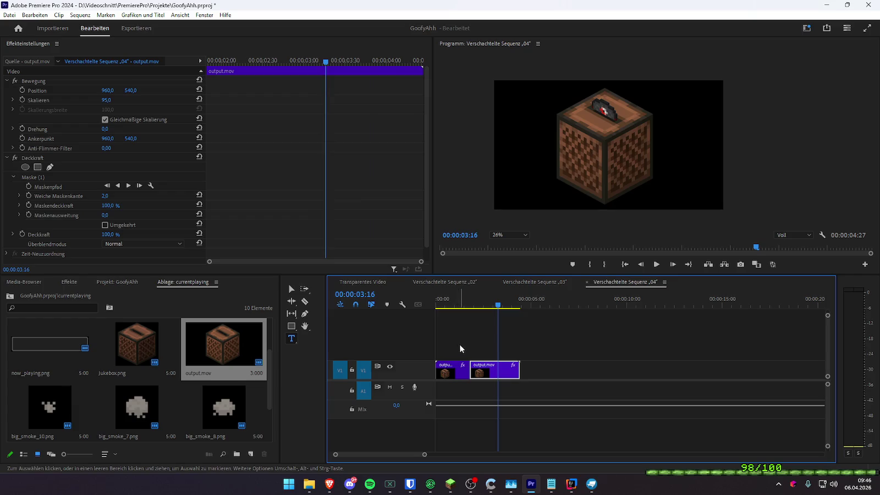
left_click(446, 376)
left_click(121, 103)
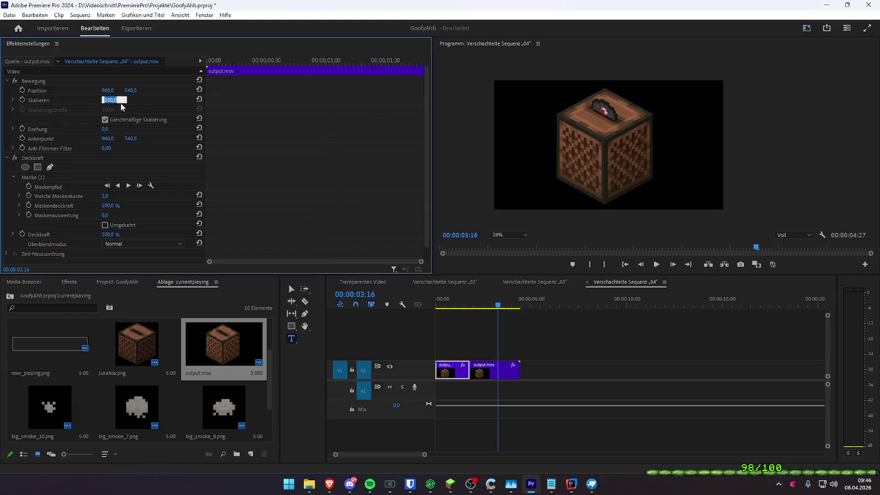
left_click(526, 281)
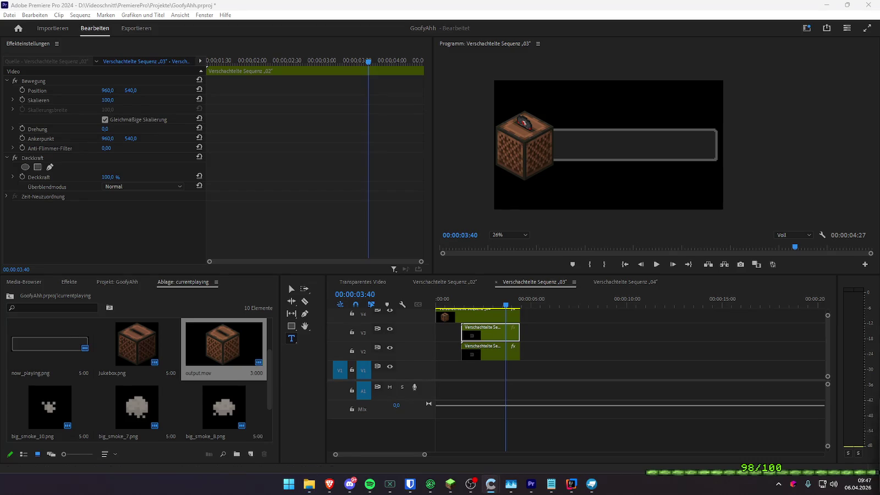
- Save the project from the Transparentes Video sequence and preview its playback from the start
left_click(362, 282)
key("ctrl+s")
key("Home")
key("space")
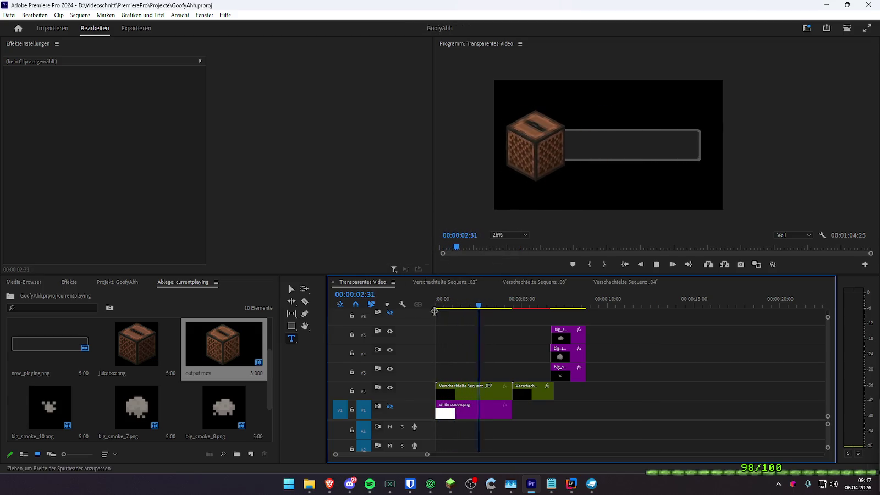
key("space")
left_click_drag(477, 308, 436, 306)
key("space")
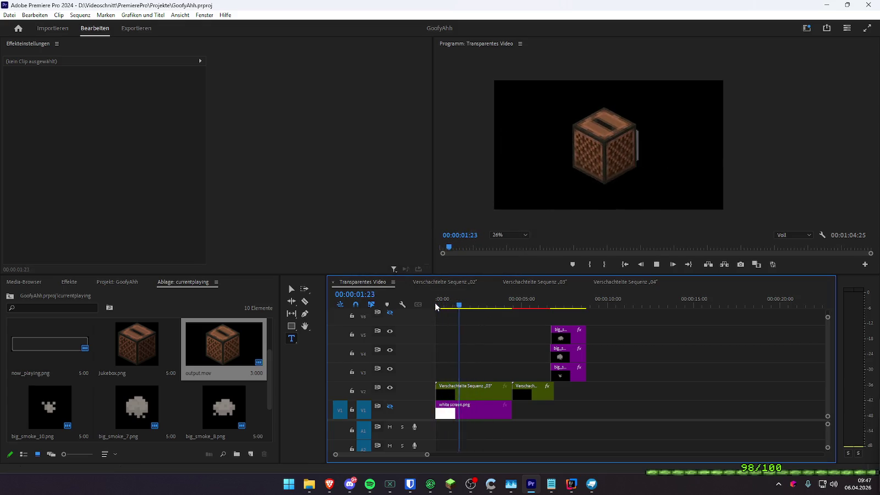
key("space")
- Set the Program monitor zoom to Einpassen, replay the sequence, then return to Sequenz 03
left_click(509, 235)
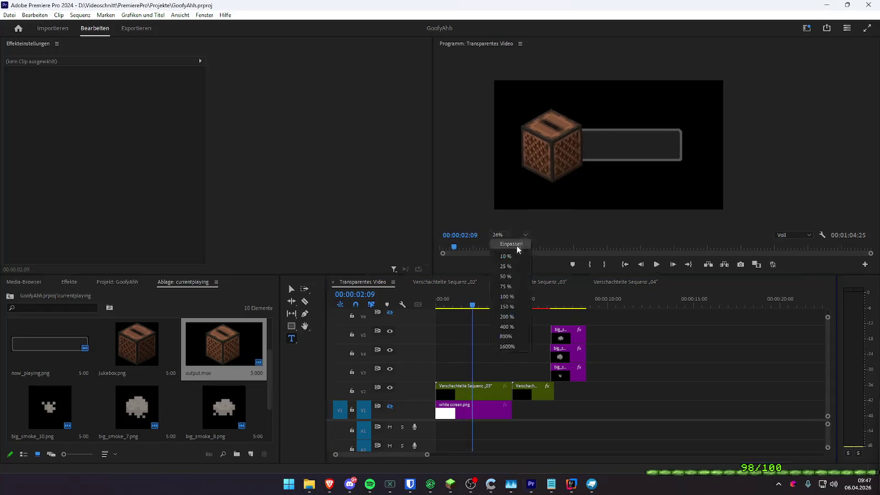
left_click(517, 247)
left_click_drag(472, 306, 440, 301)
key("space")
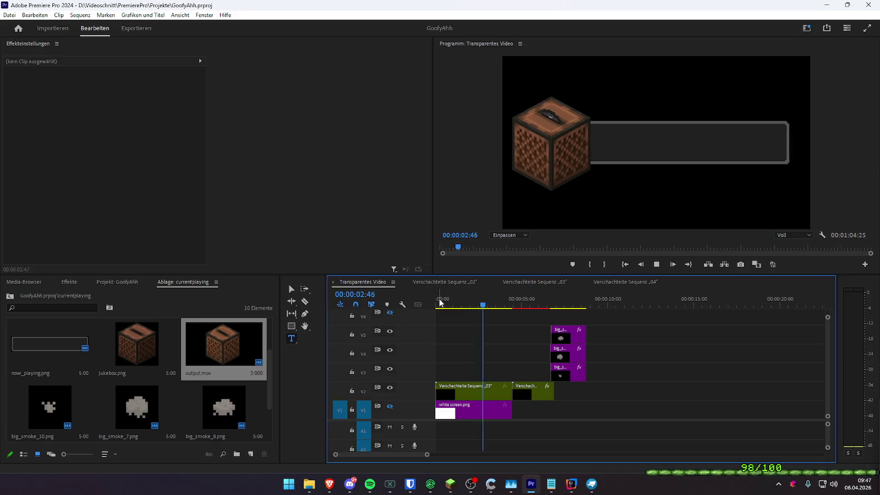
key("space")
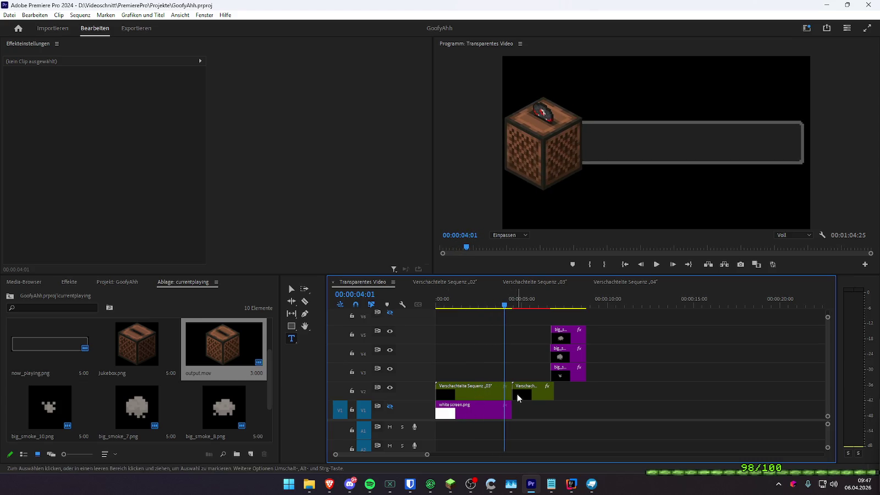
left_click(527, 283)
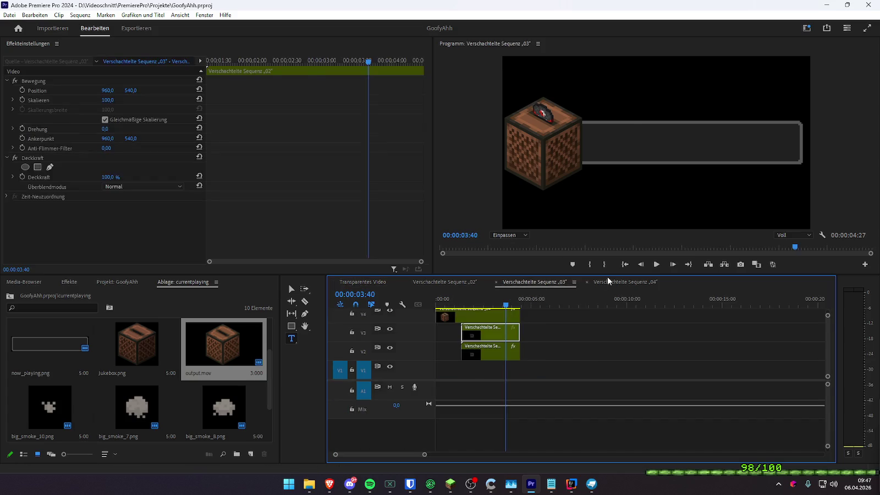
- In nested sequence 03, set the second output.mov clip's speed to 150%
left_click(607, 281)
left_click(473, 297)
key("space")
left_click(487, 368)
right_click(487, 368)
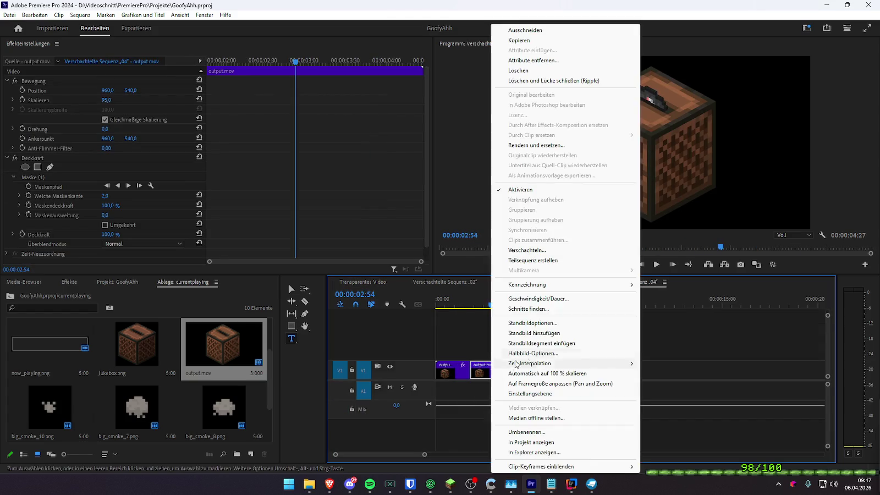
left_click(550, 298)
type("150")
key("Return")
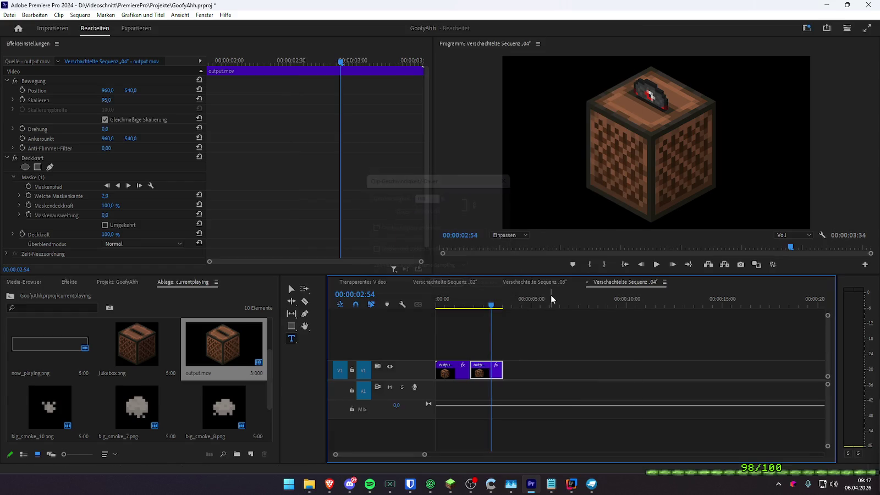
- Replay the sequence end, lengthen the first clip to push the second right, and save
left_click(477, 305)
key("space")
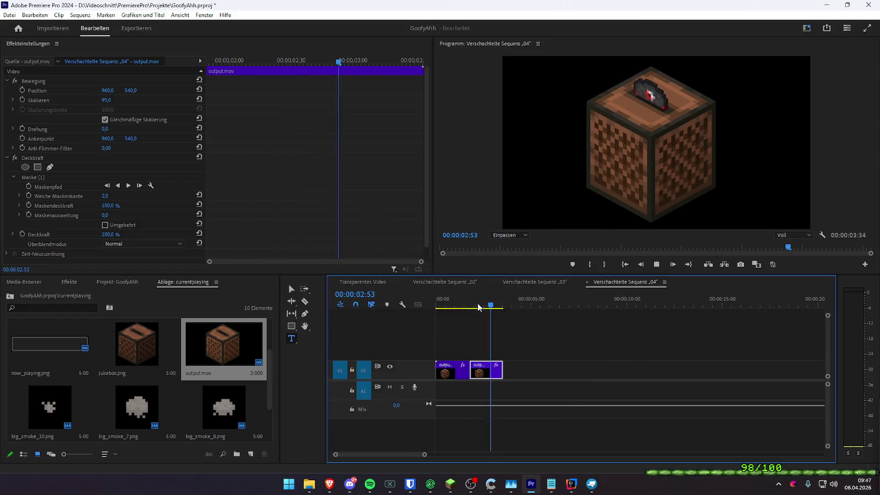
left_click(478, 306)
key("space")
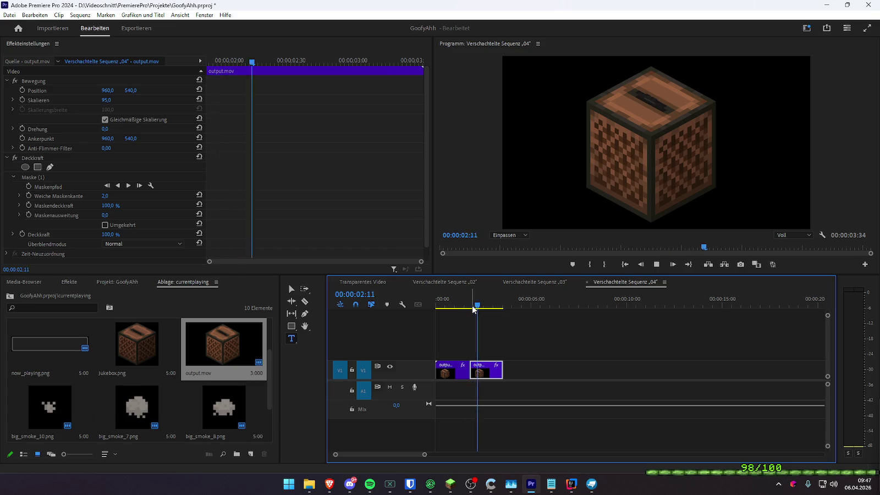
mouse_move(491, 375)
left_mouse_down()
mouse_move(503, 375)
mouse_move(495, 375)
mouse_move(492, 354)
left_mouse_up()
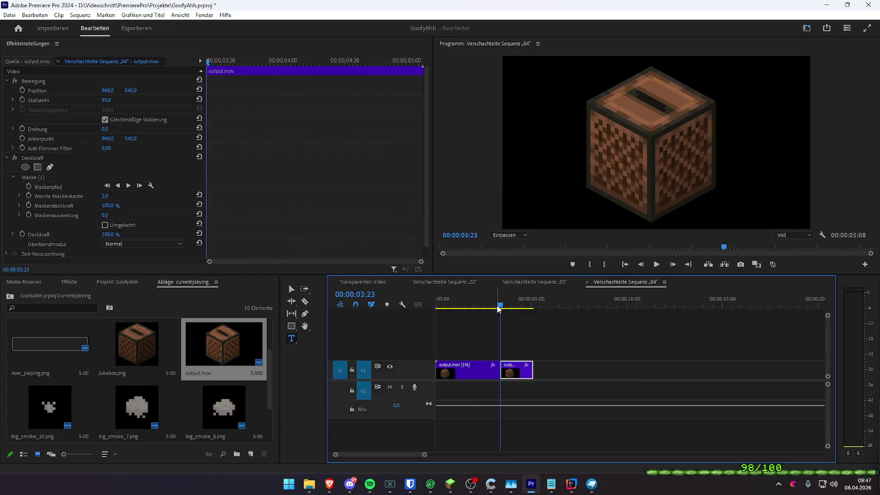
key("ctrl+s")
left_click(362, 282)
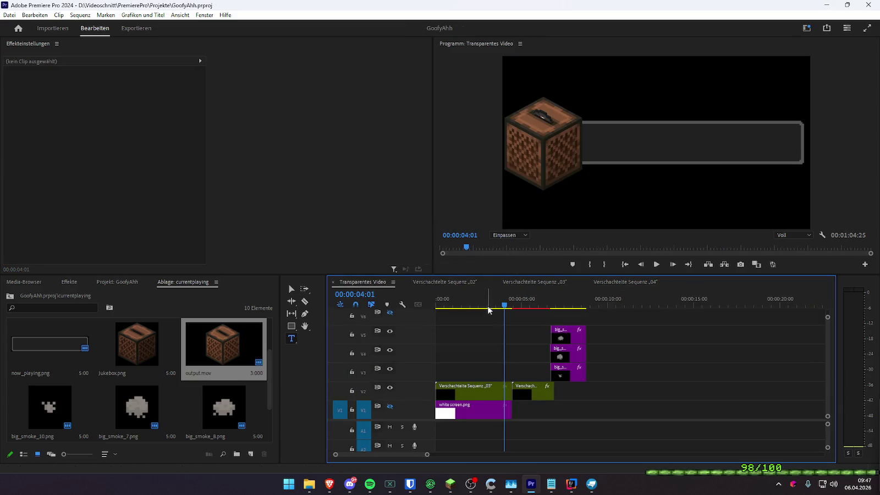
- Preview Transparentes Video and delete the second nested clip on V2
left_click(470, 306)
key("space")
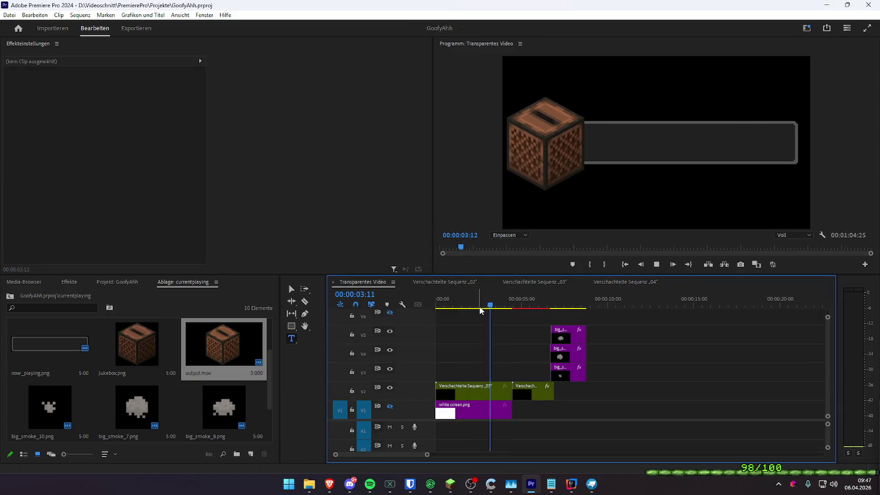
key("space")
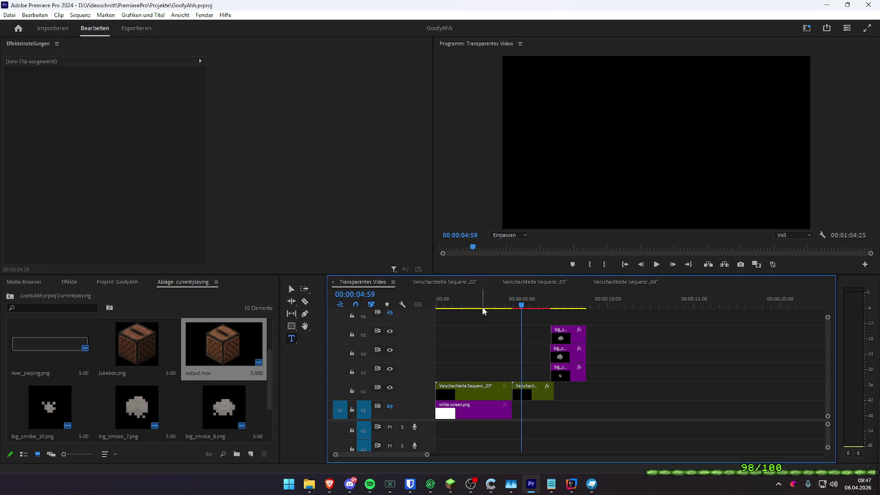
left_click(531, 389)
key("space")
key("space")
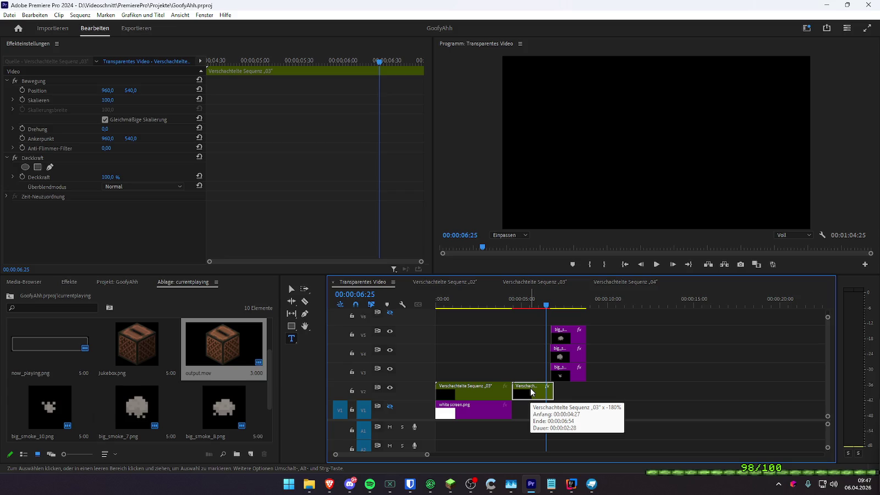
key("Delete")
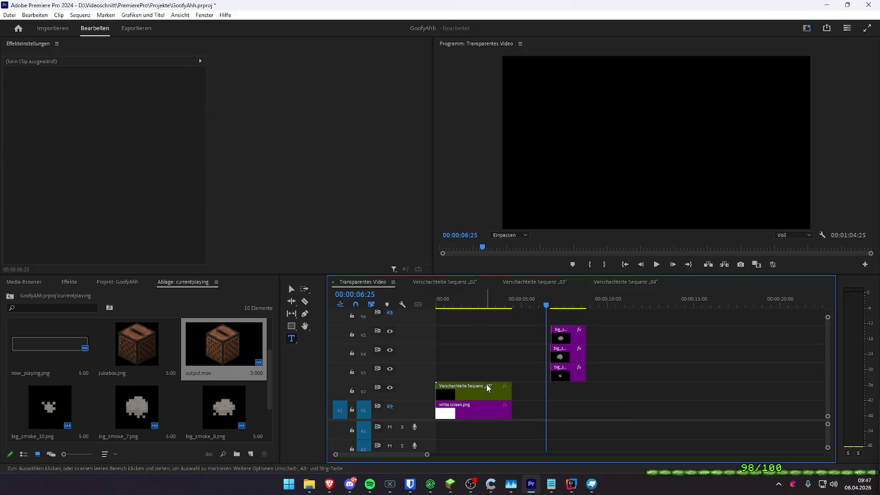
- Inside nested Sequence 03 then 04, trim the output.mov clip's end, then replay Transparentes Video
left_click(485, 394)
double_click(485, 393)
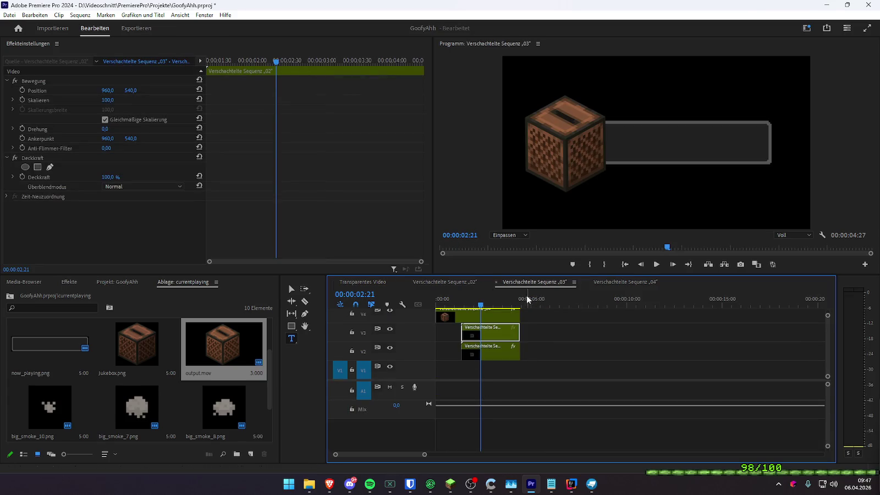
double_click(511, 350)
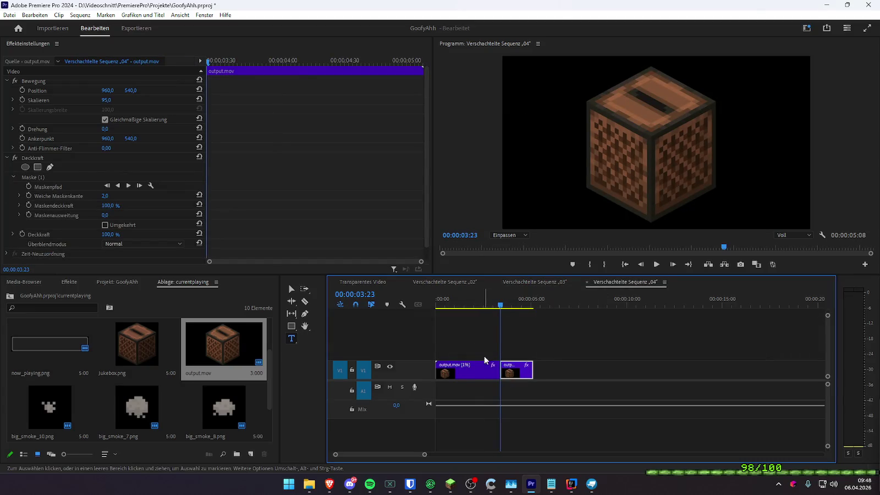
mouse_move(519, 369)
left_mouse_down()
mouse_move(508, 370)
mouse_move(525, 369)
left_mouse_up()
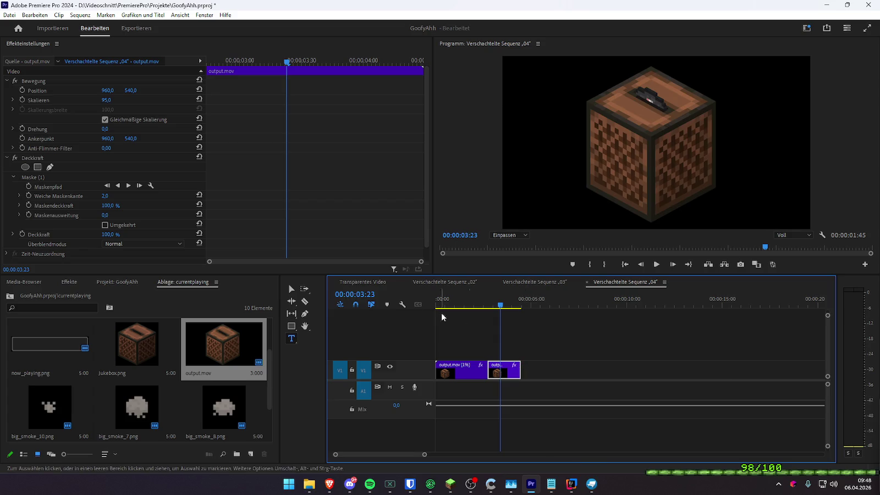
left_click(352, 281)
left_click(464, 306)
key("space")
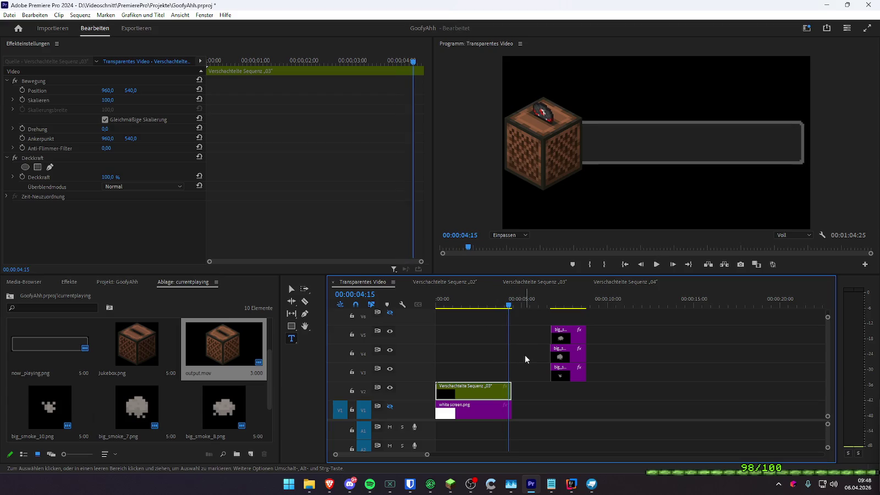
- Replay Transparentes Video from around three seconds to check the animation timing
key("space")
left_click(492, 305)
key("space")
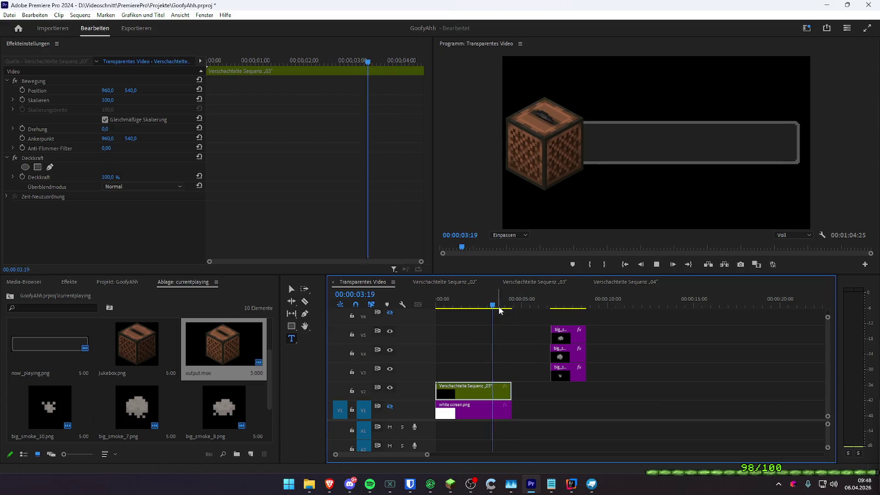
key("space")
scroll(520, 386, "up", 3)
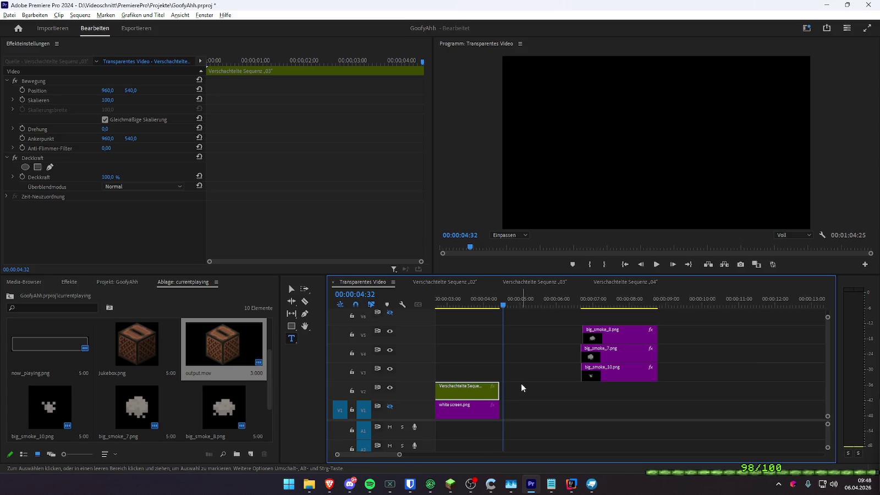
mouse_move(482, 306)
left_mouse_down()
mouse_move(366, 309)
mouse_move(422, 314)
left_mouse_up()
key("space")
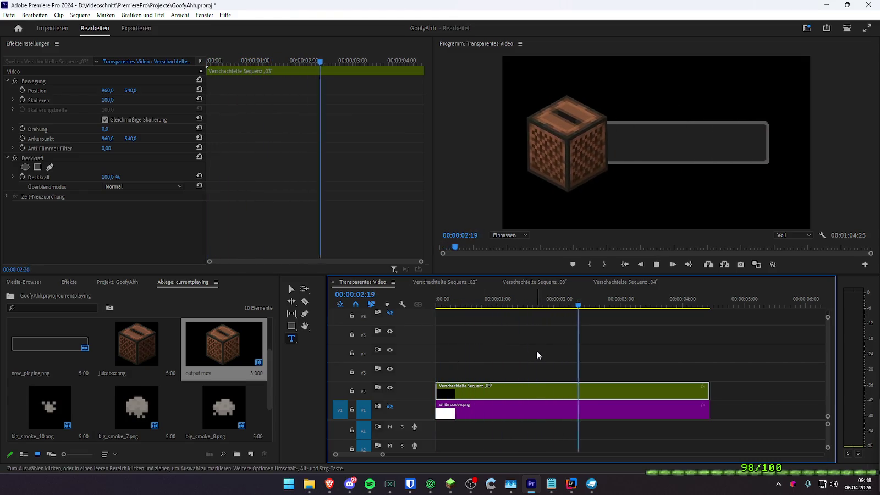
key("space")
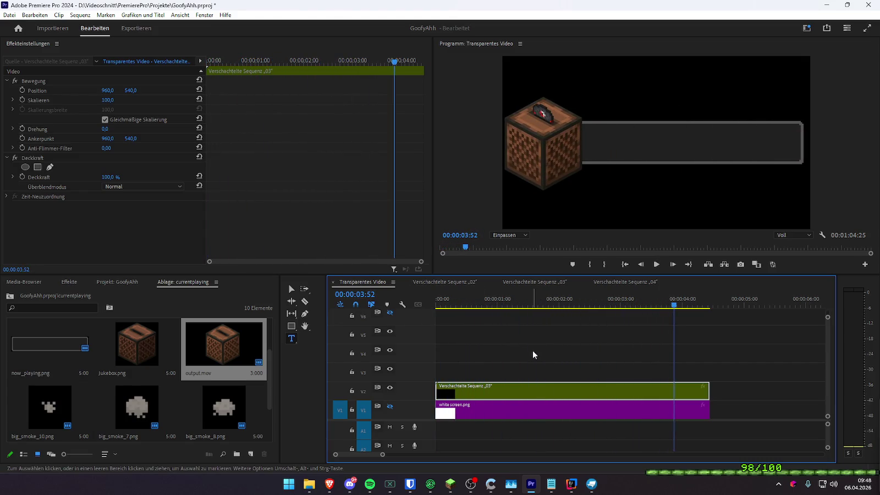
- In Verschachtelte Sequenz 04, move the second output.mov clip slightly earlier on V1
left_click(616, 282)
left_click_drag(506, 369, 494, 370)
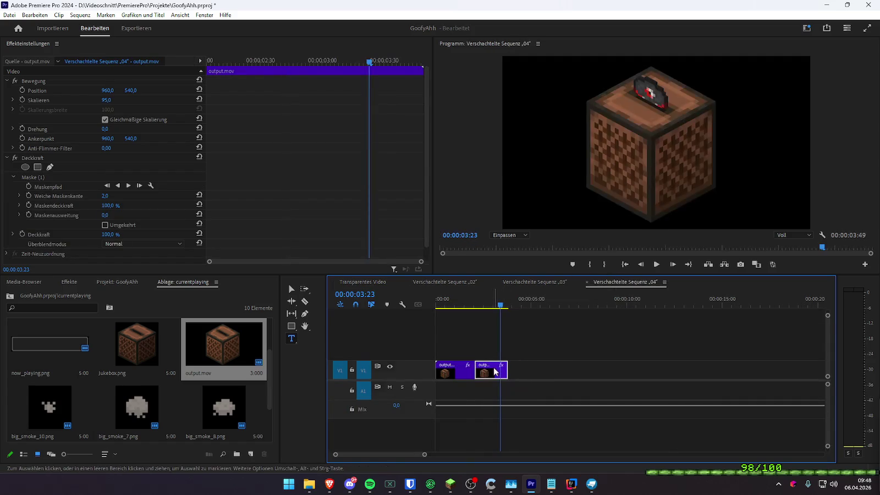
left_click(475, 297)
key("space")
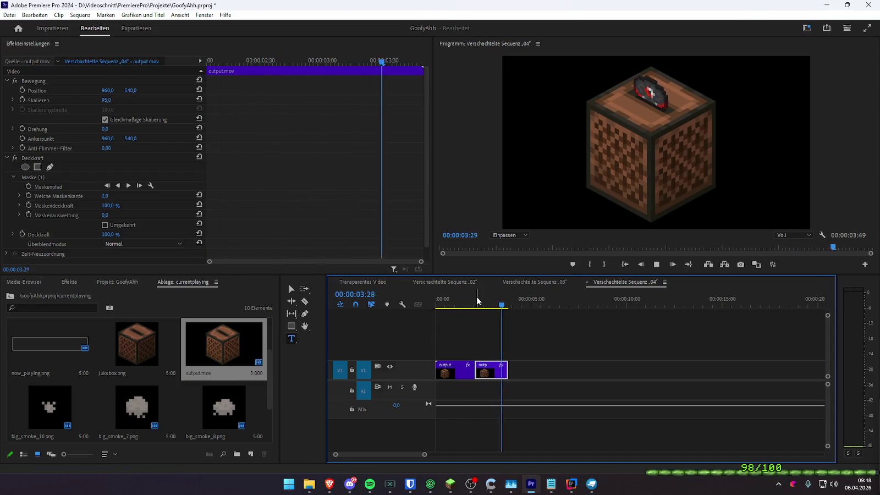
mouse_move(456, 370)
left_mouse_down()
mouse_move(465, 369)
mouse_move(448, 366)
left_mouse_up()
left_click(499, 376)
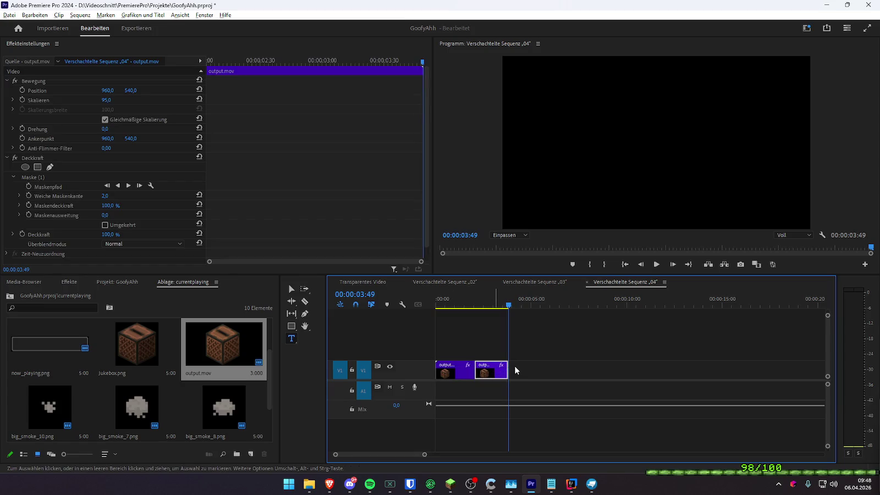
- Delete the second output.mov clip and split the remaining clip at about 00:00:03:46
key("Delete")
left_click(465, 304)
mouse_move(466, 305)
left_mouse_down()
mouse_move(448, 306)
mouse_move(473, 317)
mouse_move(463, 314)
left_mouse_up()
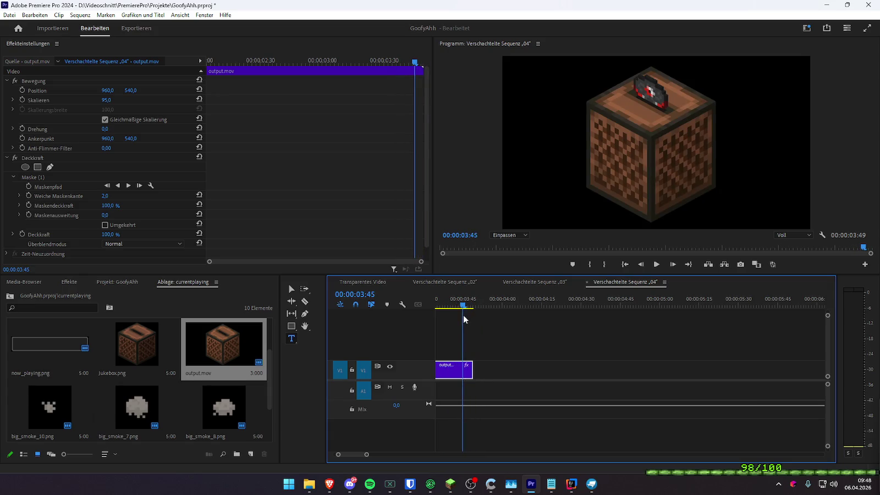
key("ctrl+k")
- Slow the right-hand piece to 1% speed, zoom the timeline out, and save
right_click(466, 363)
right_click(468, 372)
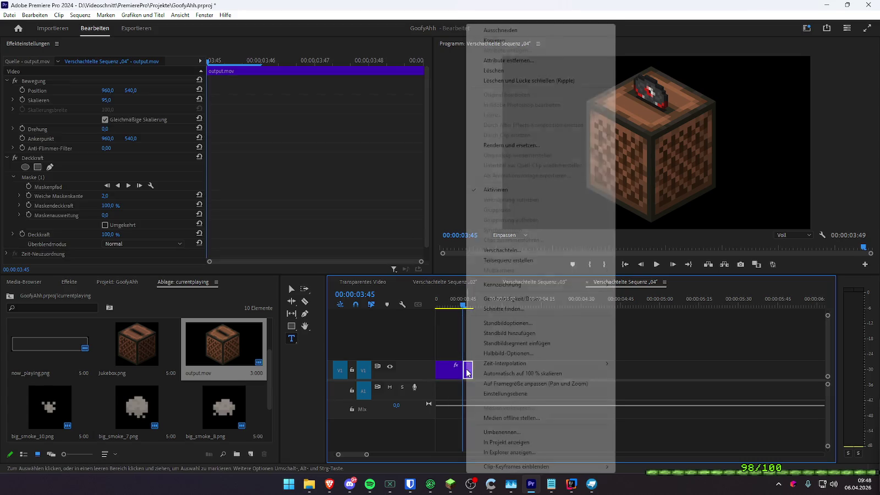
left_click(527, 298)
type("1")
key("Return")
key("minus")
key("minus")
key("minus")
key("ctrl+s")
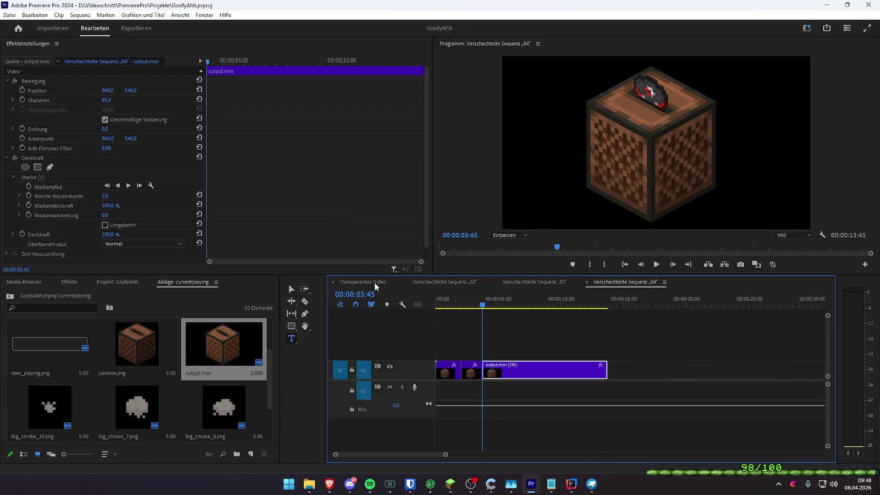
- Preview Transparentes Video, then shift the long output.mov clip right in Sequence 04
left_click(374, 281)
left_click(458, 286)
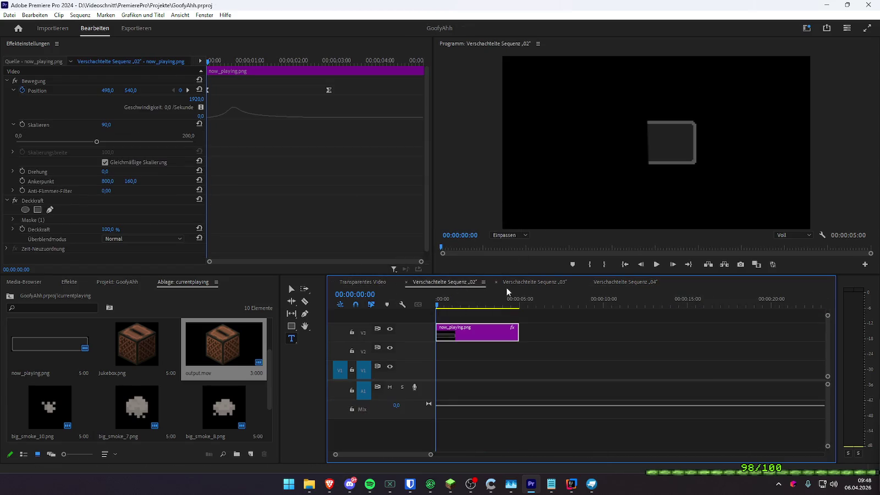
left_click(506, 282)
left_click(481, 301)
left_click(375, 281)
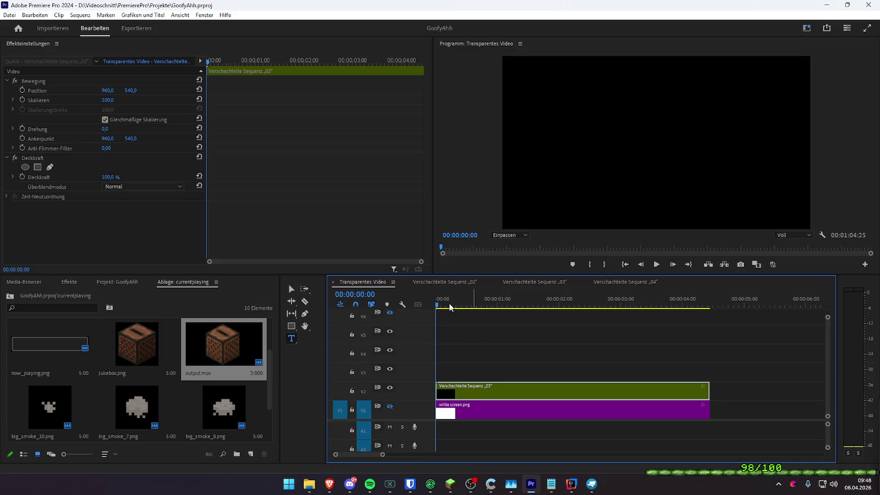
key("space")
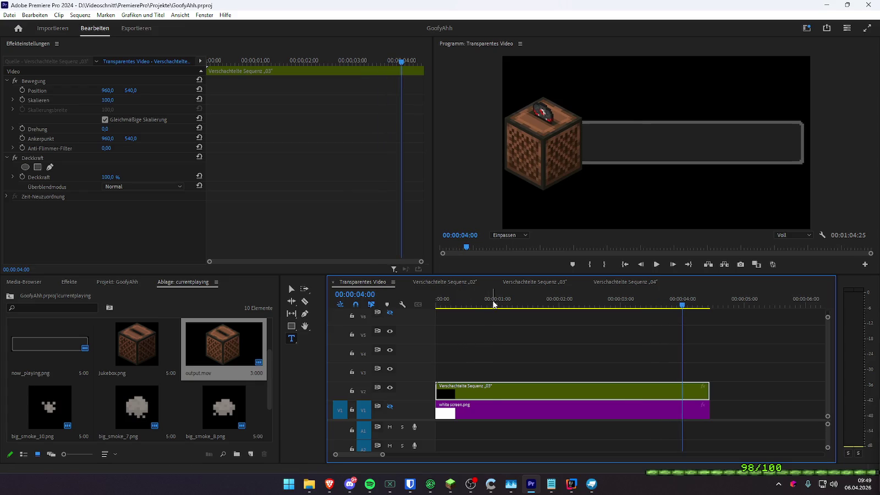
left_click(515, 304)
key("space")
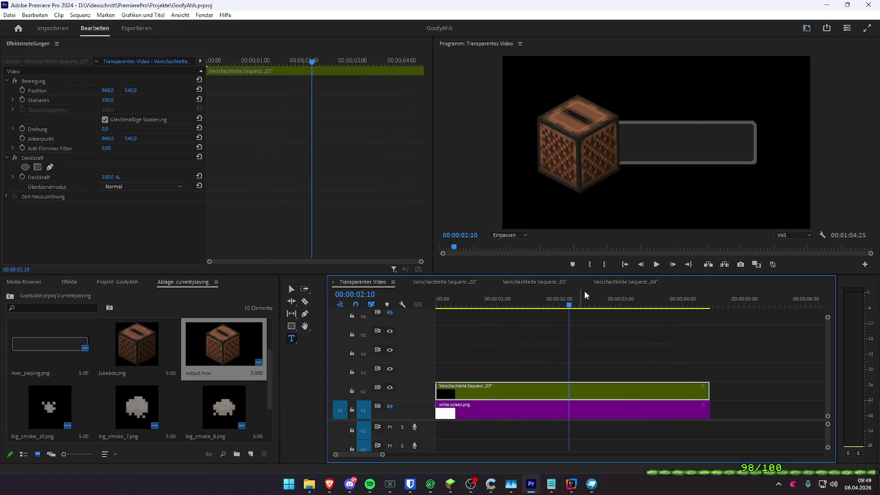
left_click(625, 281)
left_click_drag(521, 376, 580, 376)
- Slow the short jukebox clip to 12% speed and play it back from 00:00:02:36
right_click(470, 371)
left_click(520, 298)
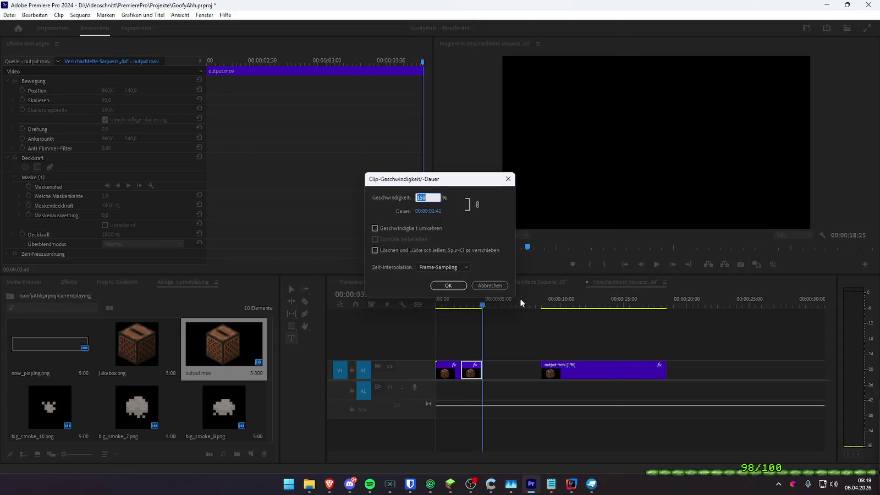
type("12")
key("Return")
left_click_drag(479, 305, 467, 308)
key("space")
- Preview Transparentes Video, shift output.mov slightly earlier in Sequence 04, and replay
left_click(362, 282)
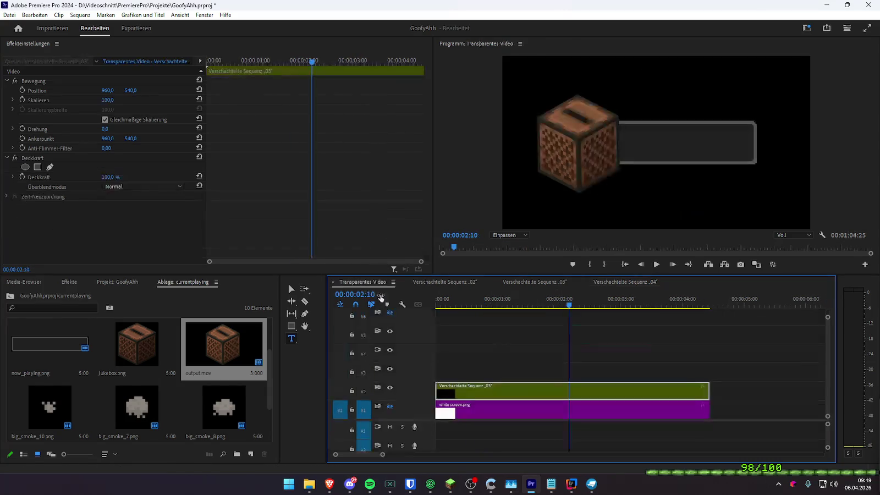
left_click(488, 304)
key("space")
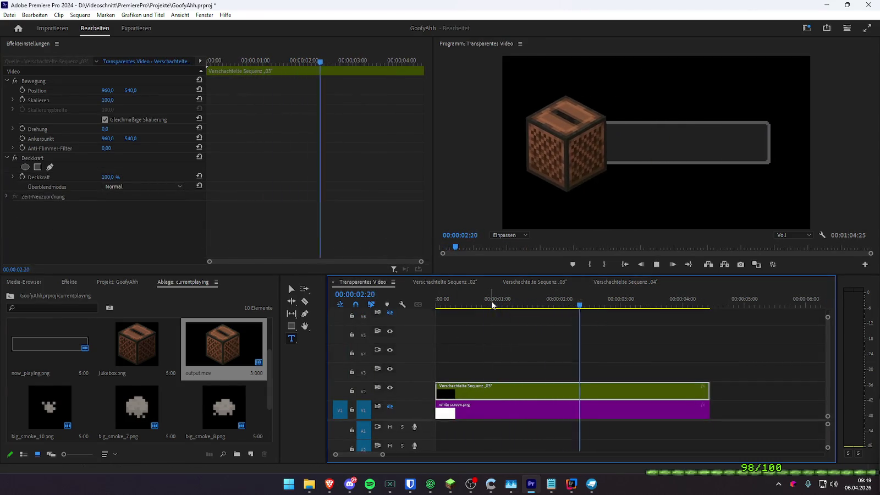
key("space")
left_click(627, 281)
left_click_drag(474, 369, 463, 370)
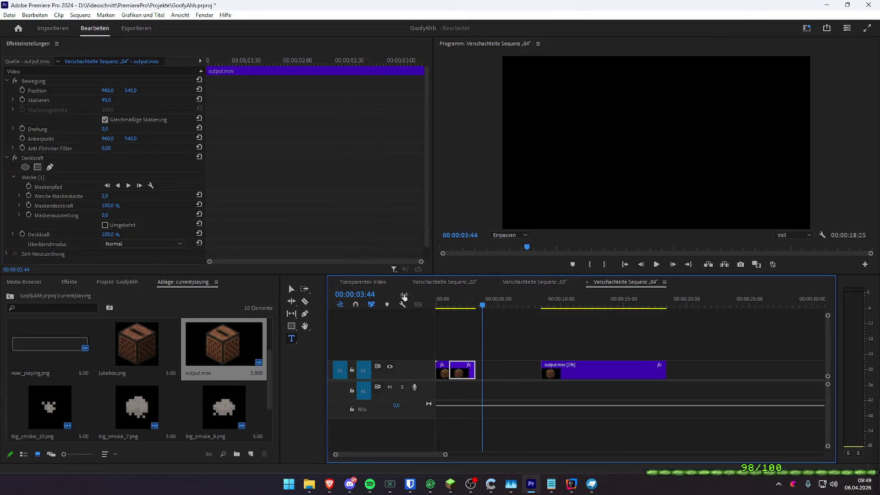
left_click(371, 279)
left_click(452, 337)
left_click(469, 304)
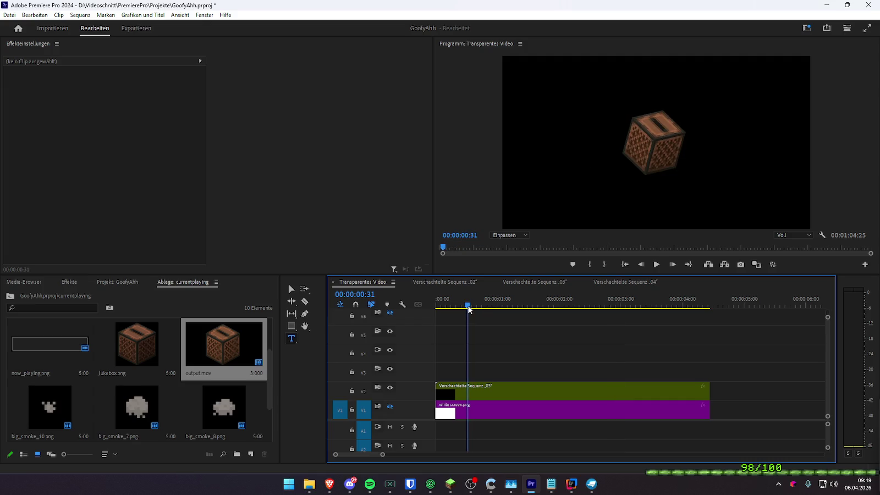
key("space")
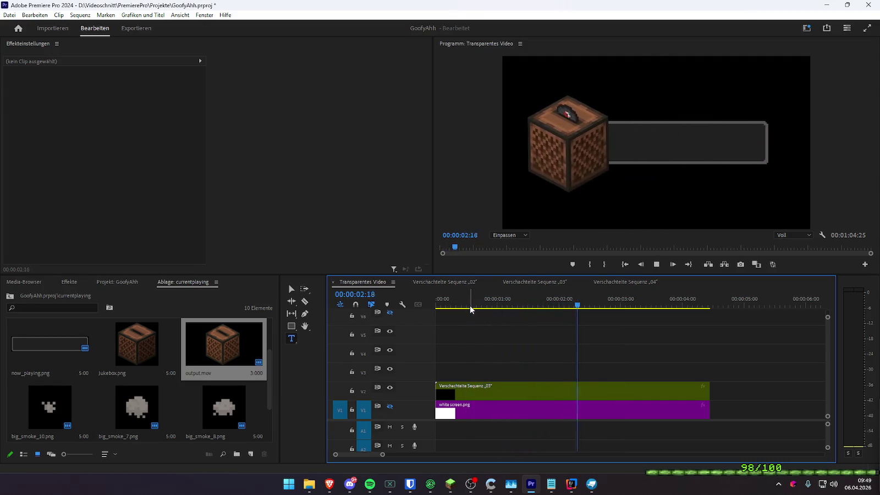
- Nudge the small second clip later, close the gap before output.mov, and play from the start
left_click(603, 284)
left_click_drag(462, 370, 464, 369)
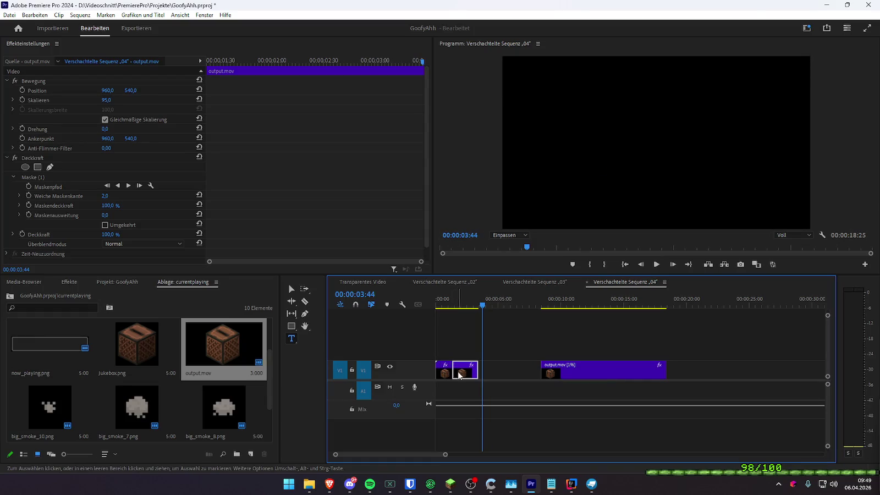
left_click_drag(547, 371, 485, 371)
left_click(468, 301)
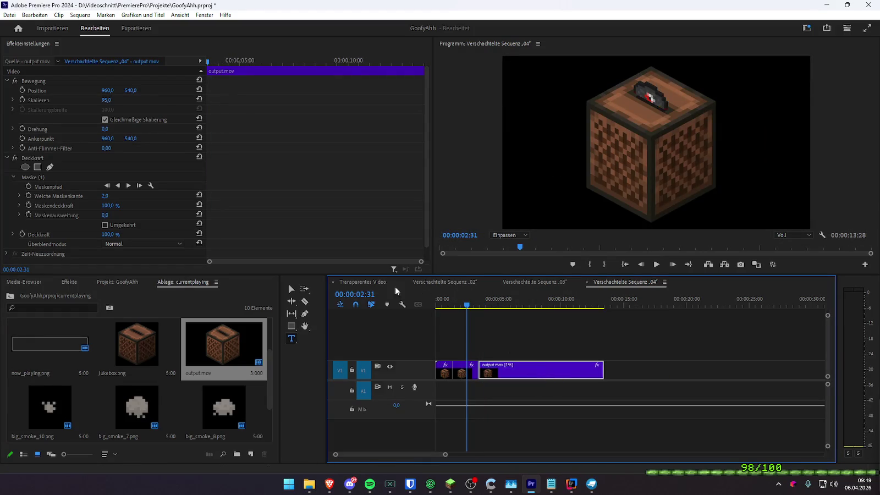
left_click(375, 285)
key("Home")
key("space")
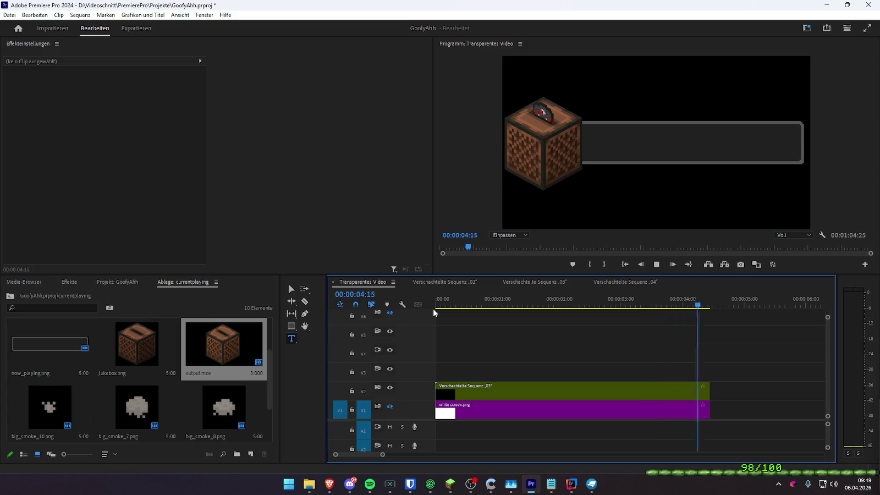
scroll(593, 361, "down", 4)
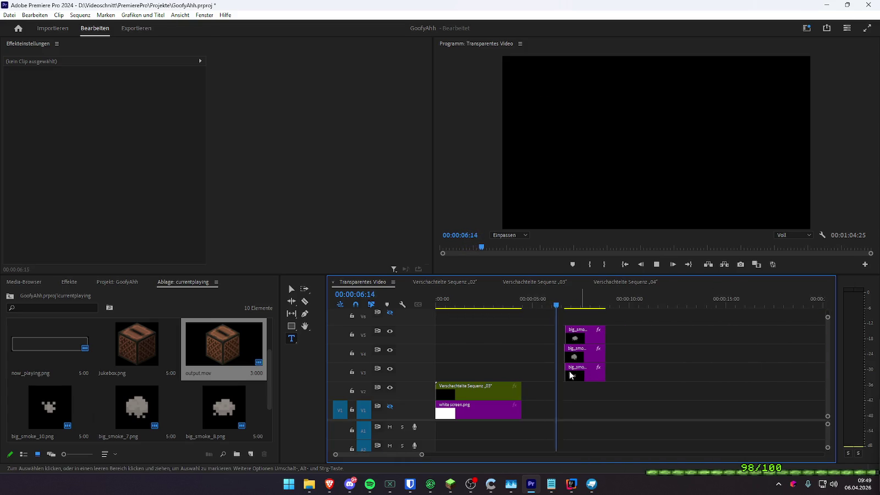
- Duplicate the V2 nested clip right after the original and set the copy to 150% speed
left_click_drag(473, 391, 558, 395)
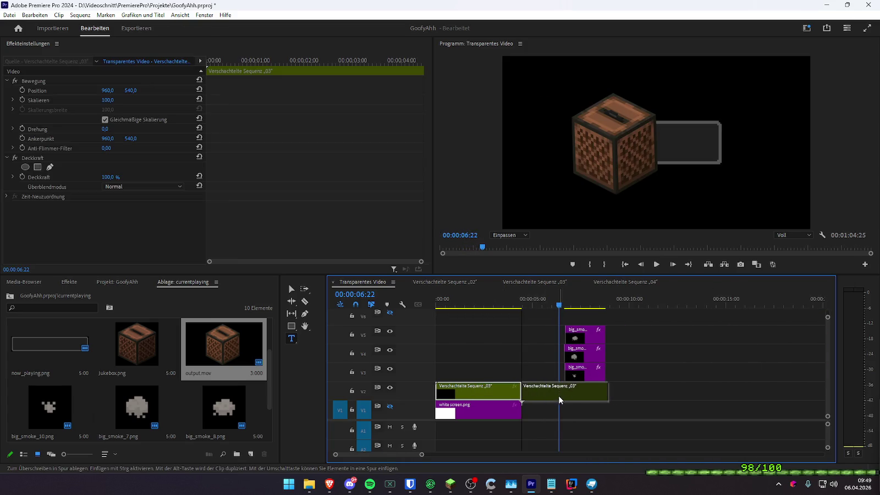
right_click(554, 393)
left_click(594, 298)
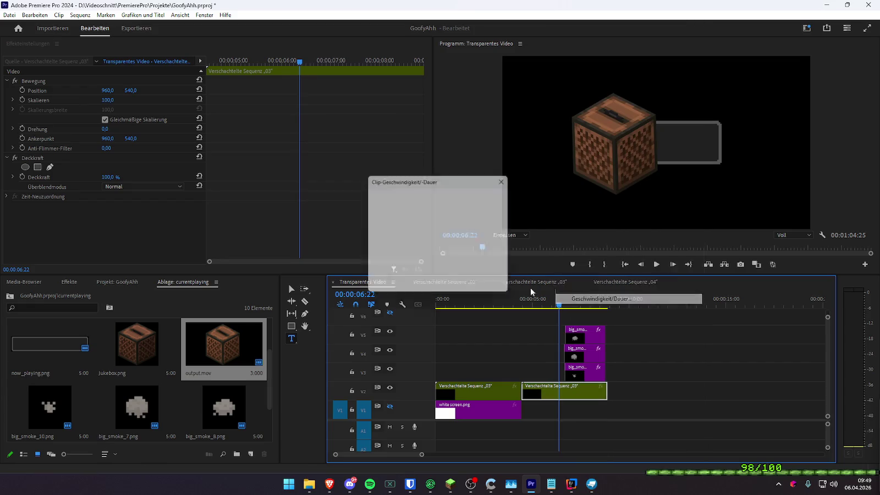
type("150")
key("Return")
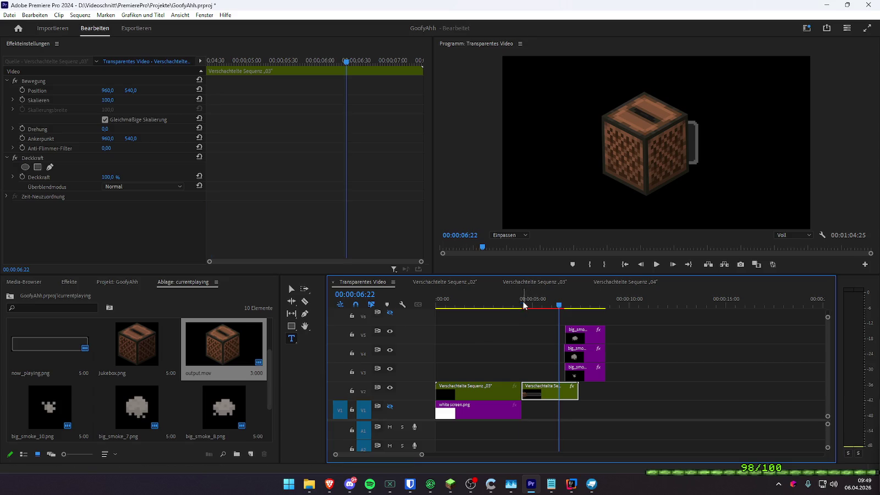
left_click(523, 304)
key("space")
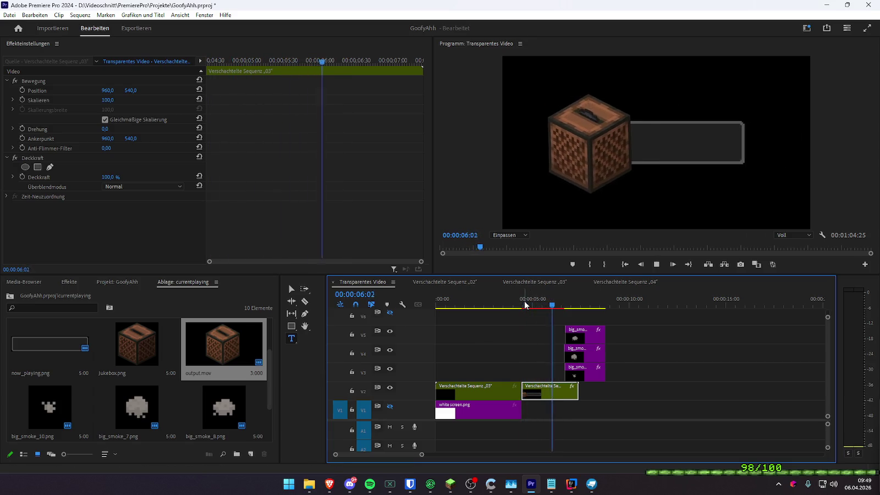
key("space")
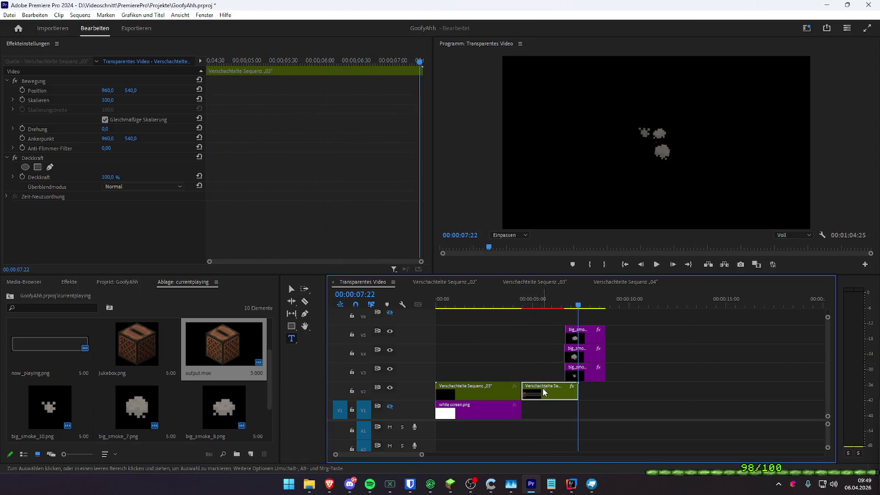
- Reverse the copied clip's playback, preview it, and render the timeline previews
right_click(544, 392)
left_click(550, 300)
type("180")
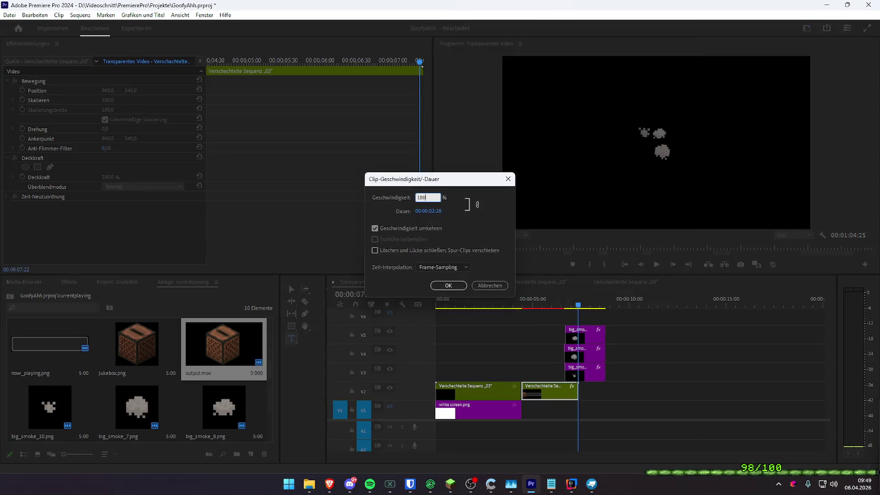
key("Return")
left_click(521, 306)
key("space")
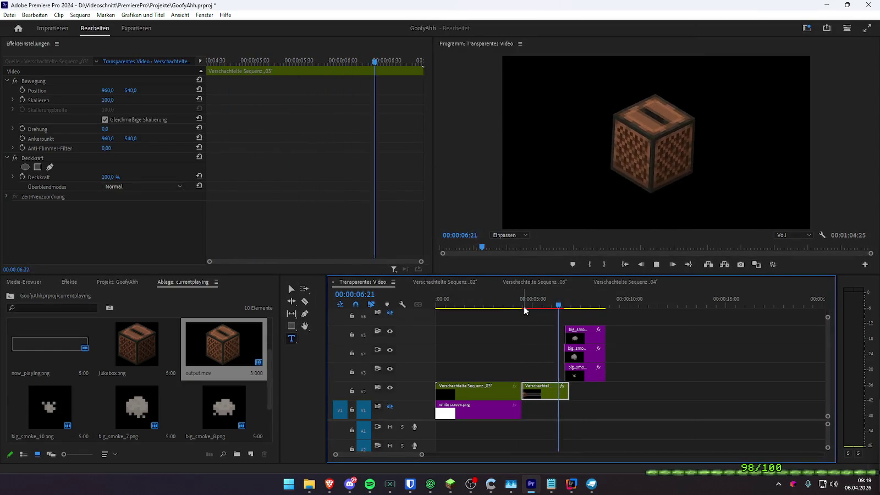
key("space")
key("Home")
key("Return")
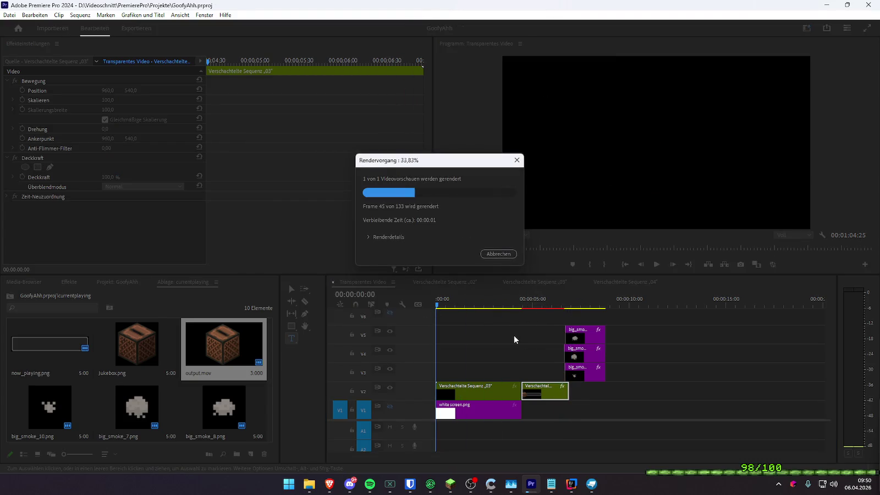
- Stop playback, save the project, and bring the File Explorer window forward
left_click(433, 306)
key("ctrl+s")
left_click(348, 484)
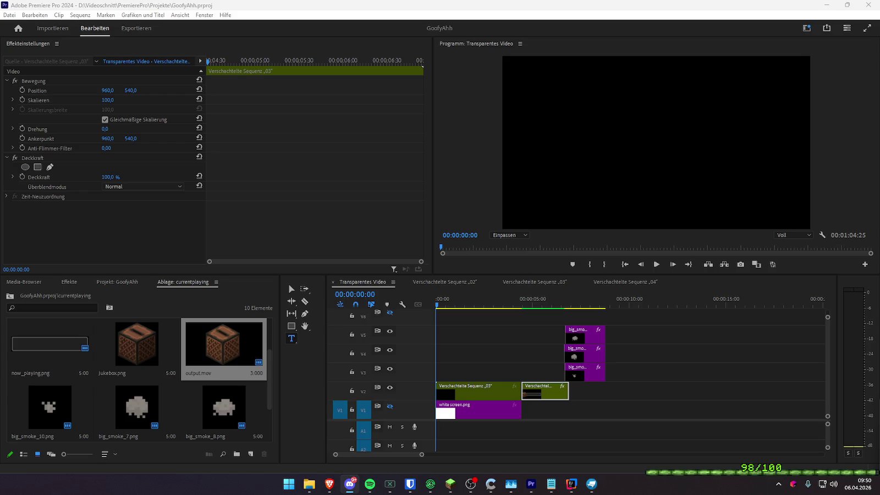
mouse_move(309, 484)
left_click(329, 484)
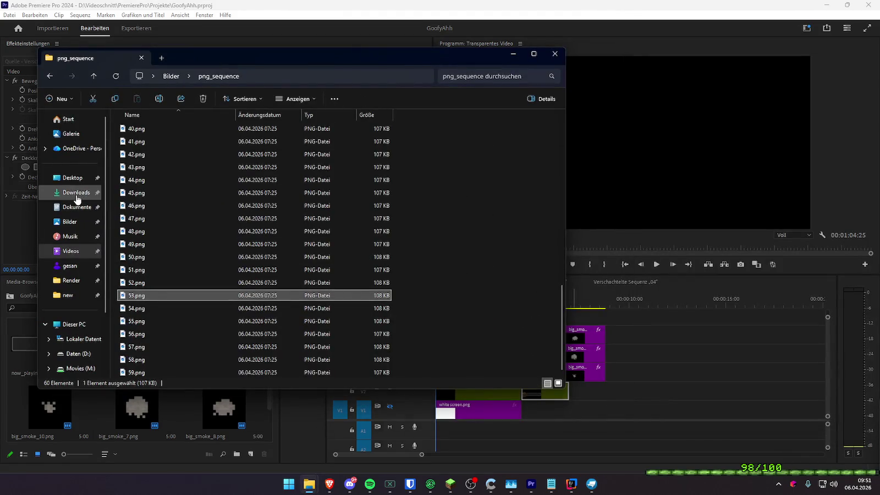
- In Downloads, open SACKB_ALL.png with Paint.NET via Öffnen mit
left_click(74, 192)
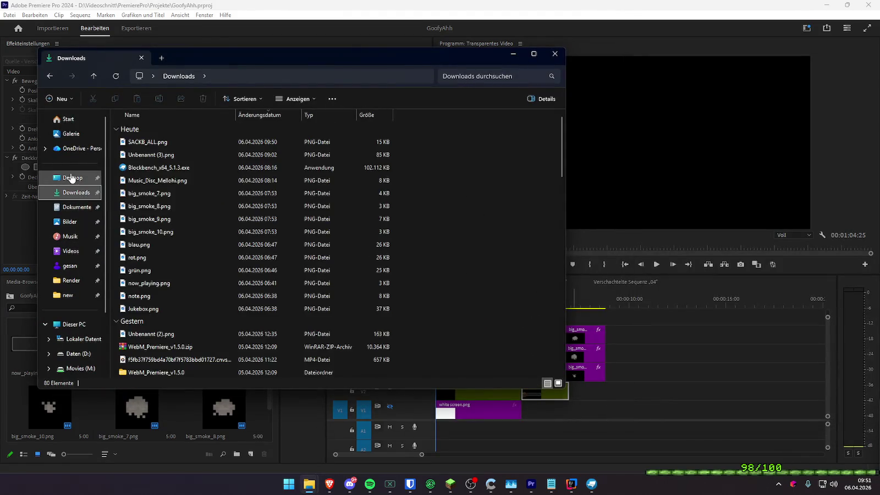
left_click(176, 143)
right_click(176, 142)
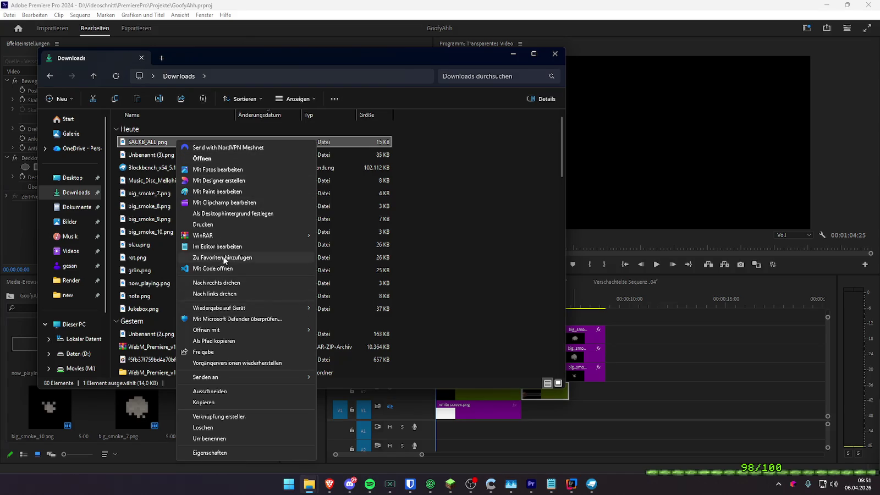
mouse_move(236, 331)
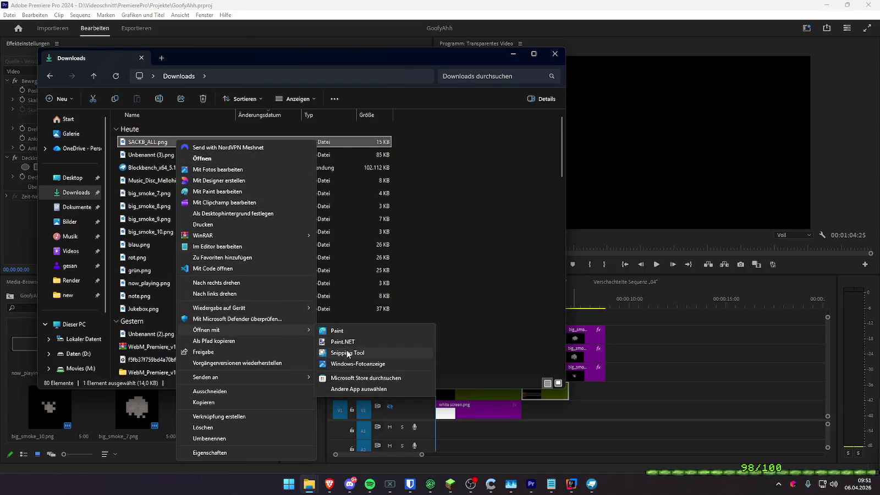
left_click(347, 341)
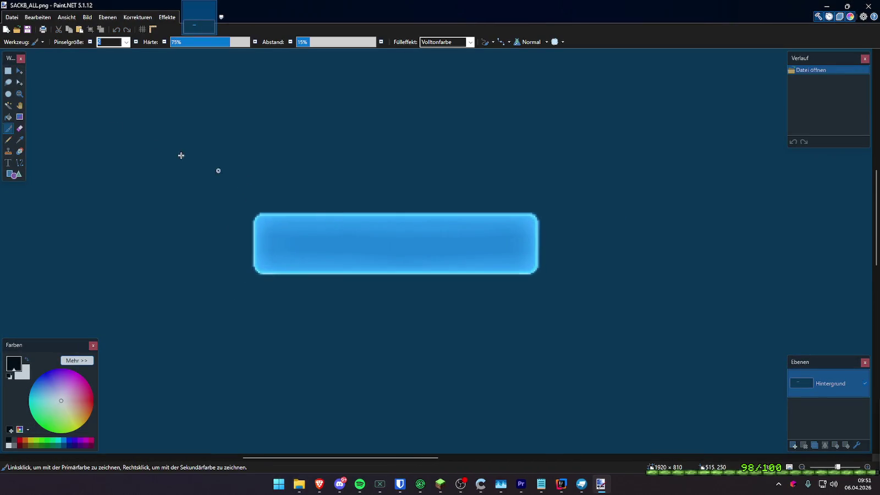
- Rectangle-select the blue bar in SACKB_ALL.png and cut it out
left_click(8, 72)
scroll(440, 240, "up", 3)
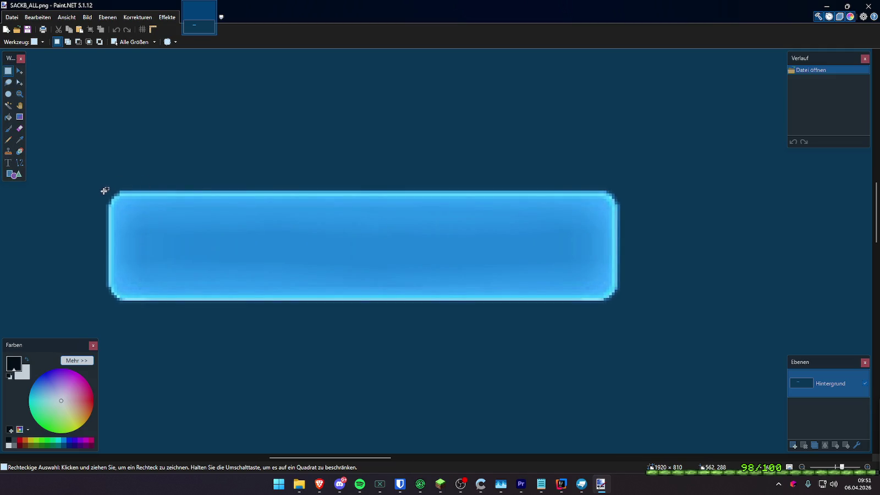
mouse_move(108, 191)
left_mouse_down()
mouse_move(187, 222)
mouse_move(556, 298)
mouse_move(620, 303)
left_mouse_up()
key("ctrl+x")
scroll(275, 217, "down", 3)
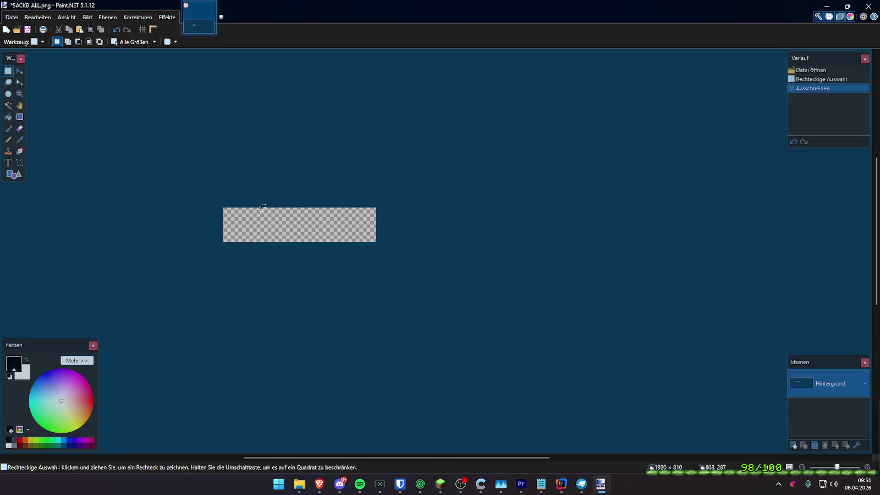
- Create a new 187×42 image and paste the blue bar into it
left_click(6, 28)
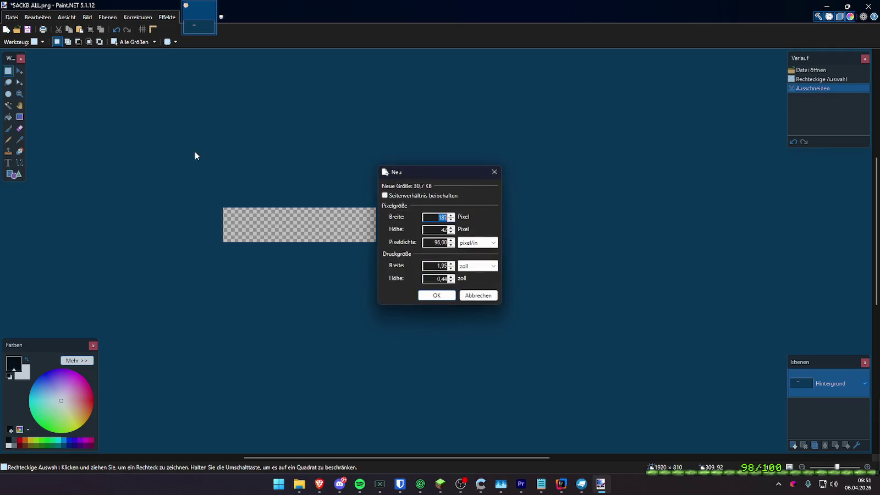
left_click(454, 296)
key("ctrl+v")
scroll(473, 255, "up", 5)
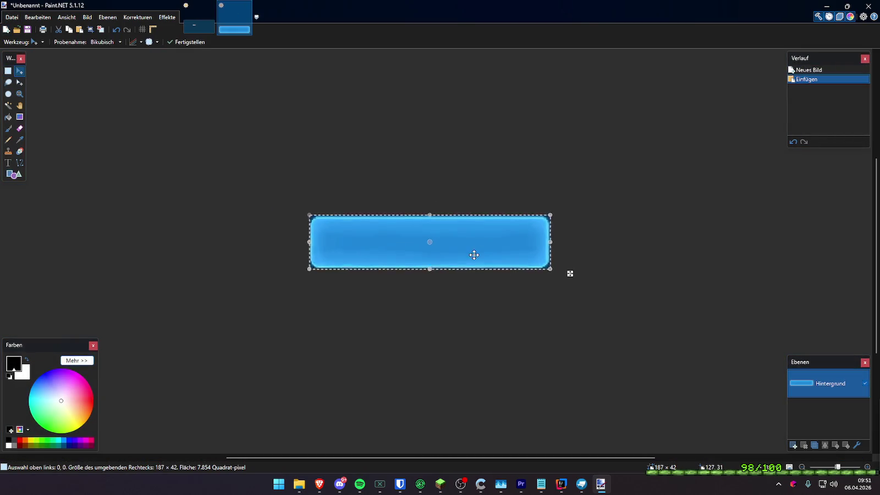
- Place and deselect the pasted bar, then erase its top-left corner pixels in steps to transparency
left_click(8, 71)
key("ctrl+d")
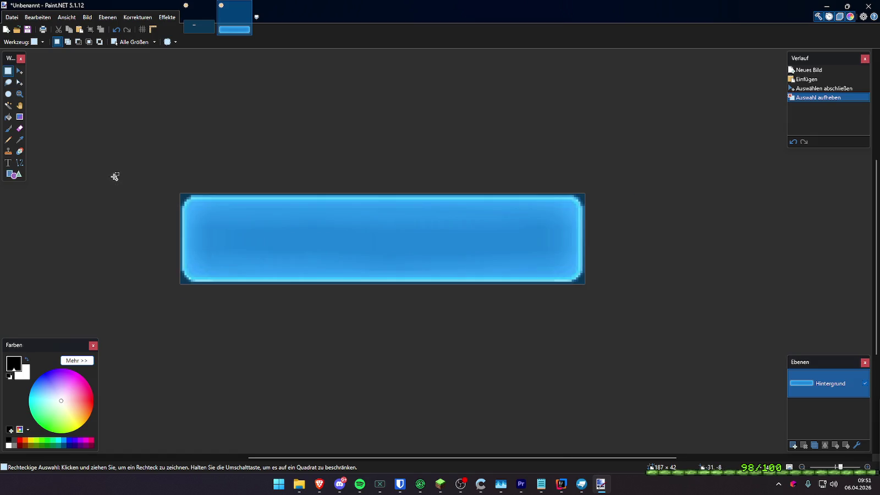
scroll(152, 176, "up", 5)
scroll(153, 176, "up", 3)
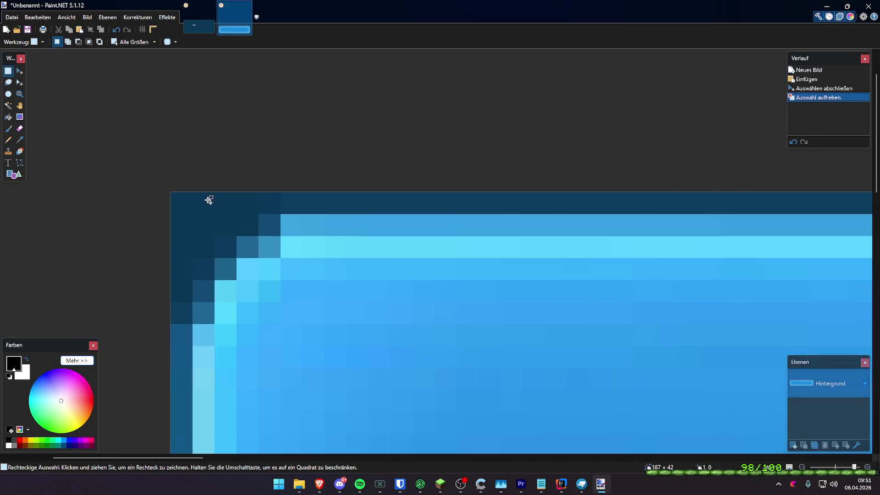
mouse_move(178, 283)
left_mouse_down()
mouse_move(175, 207)
mouse_move(204, 278)
left_mouse_up()
key("Delete")
key("Delete")
mouse_move(195, 184)
left_mouse_down()
mouse_move(223, 254)
mouse_move(269, 199)
left_mouse_up()
key("Delete")
key("Delete")
key("Delete")
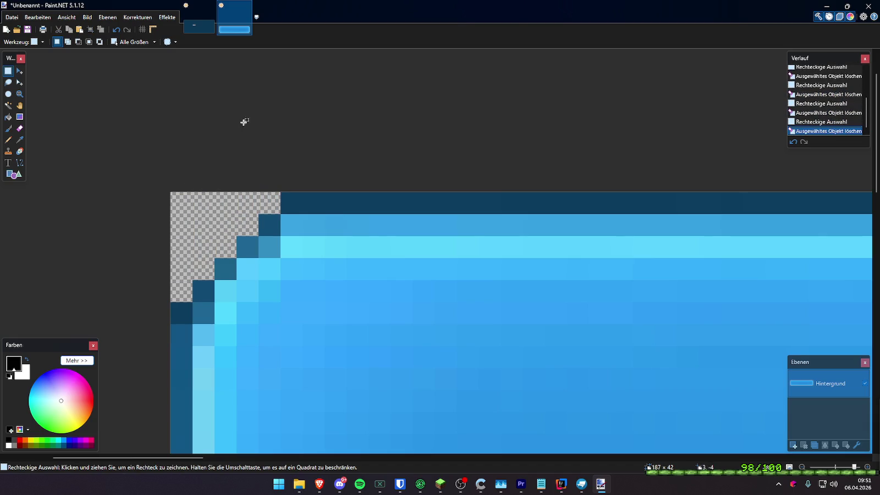
scroll(244, 121, "down", 5)
scroll(224, 181, "down", 4, "ctrl")
scroll(216, 264, "up", 3, "ctrl")
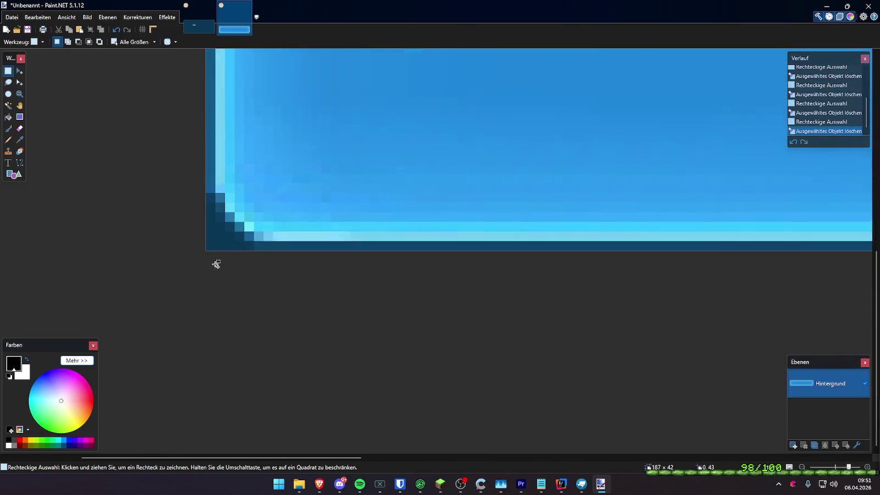
scroll(216, 264, "up", 1, "ctrl")
- Erase the stepped pixels at the bar's bottom-left corner to transparency
left_click_drag(206, 189, 208, 245)
key("Delete")
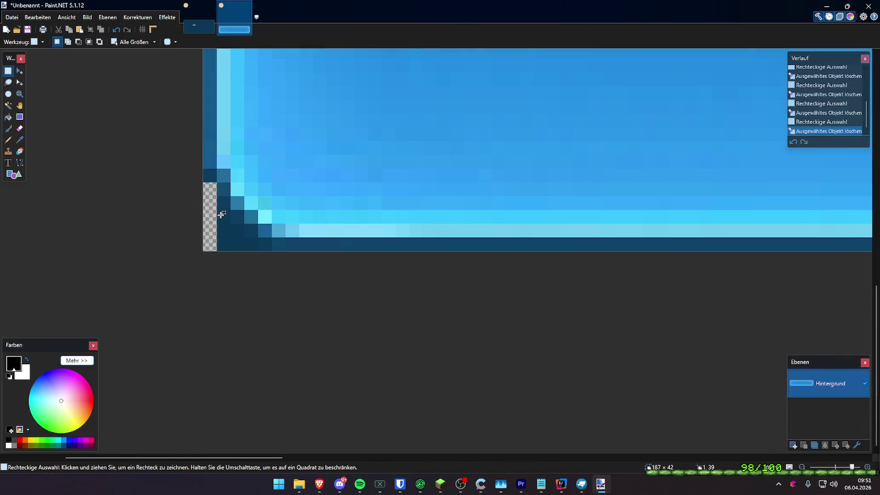
left_click_drag(224, 203, 225, 246)
key("Delete")
mouse_move(236, 216)
left_mouse_down()
mouse_move(237, 245)
mouse_move(263, 246)
left_mouse_up()
key("Delete")
key("Delete")
key("Delete")
scroll(174, 249, "down", 6, "ctrl")
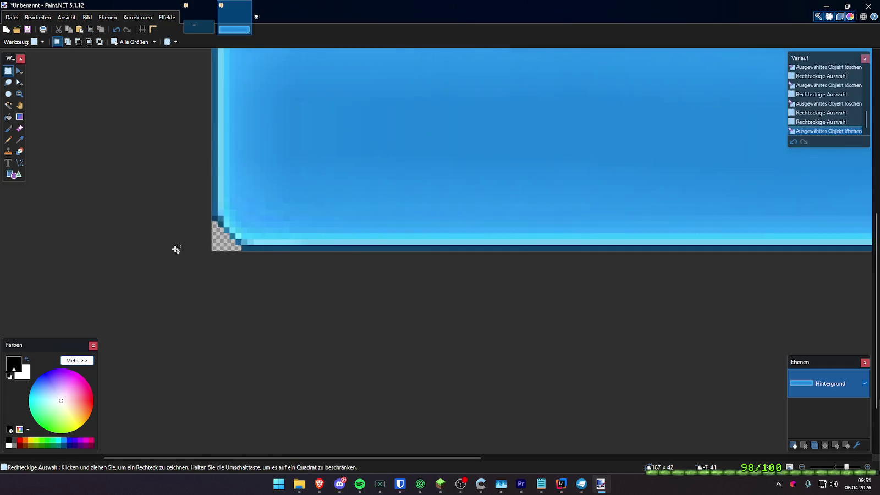
scroll(487, 235, "up", 6, "ctrl")
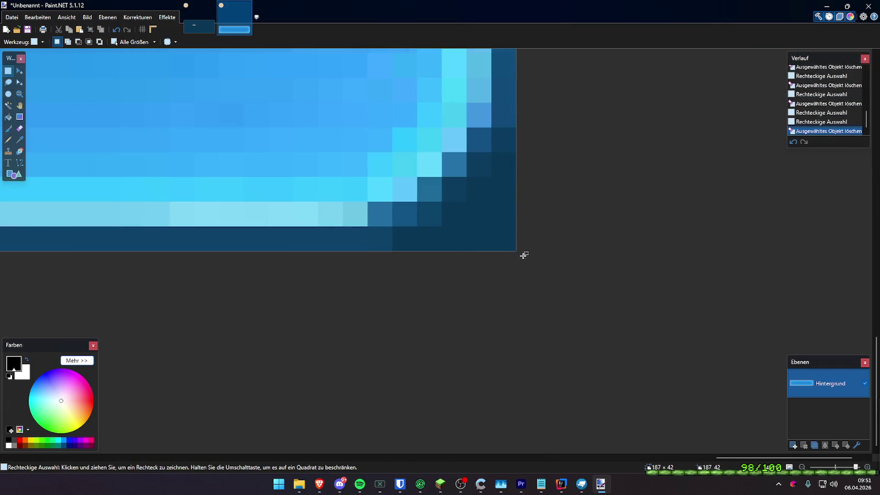
- Erase the stepped pixel columns at the bar's bottom-right corner
left_click_drag(504, 247, 506, 145)
key("Delete")
left_click_drag(478, 250, 478, 159)
key("Delete")
left_click_drag(453, 259, 452, 192)
key("Delete")
mouse_move(430, 250)
left_mouse_down()
mouse_move(418, 216)
mouse_move(407, 240)
left_mouse_up()
key("Delete")
- Erase the stepped pixels at the top-right corner and clear the selection
key("Delete")
scroll(428, 265, "down", 5, "ctrl")
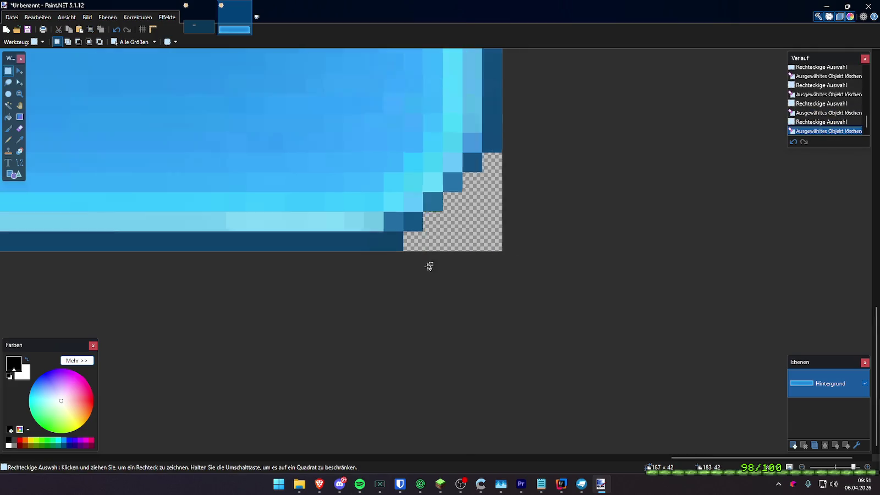
scroll(407, 176, "up", 6, "ctrl")
left_click_drag(491, 145, 474, 244)
key("Delete")
left_click_drag(451, 143, 451, 233)
key("Delete")
left_click_drag(442, 173, 434, 217)
key("Delete")
mouse_move(409, 164)
left_mouse_down()
mouse_move(417, 195)
mouse_move(390, 162)
left_mouse_up()
key("Delete")
left_click(390, 163)
- Select the bar's bottom edge row and add the lower-left corner steps
scroll(516, 167, "down", 6, "ctrl")
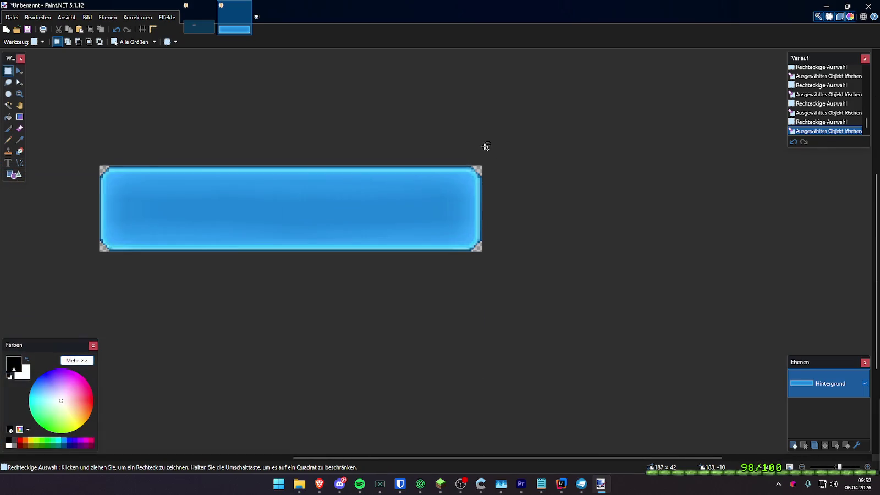
scroll(482, 212, "up", 6, "ctrl")
scroll(496, 235, "down", 3, "ctrl")
scroll(496, 253, "up", 2, "ctrl")
scroll(482, 275, "up", 1, "ctrl")
scroll(477, 286, "down", 4, "ctrl")
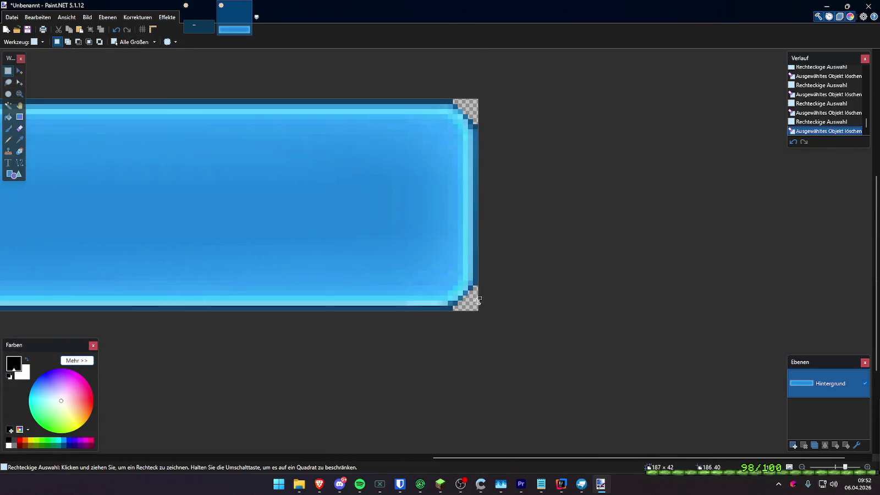
scroll(447, 330, "up", 4, "ctrl")
scroll(550, 311, "down", 3, "ctrl")
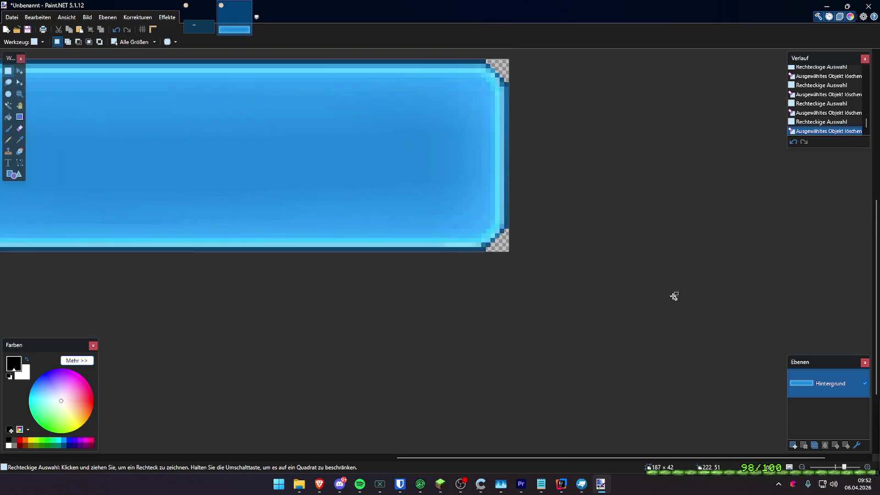
scroll(604, 300, "up", 2, "ctrl")
left_click_drag(442, 272, 6, 250)
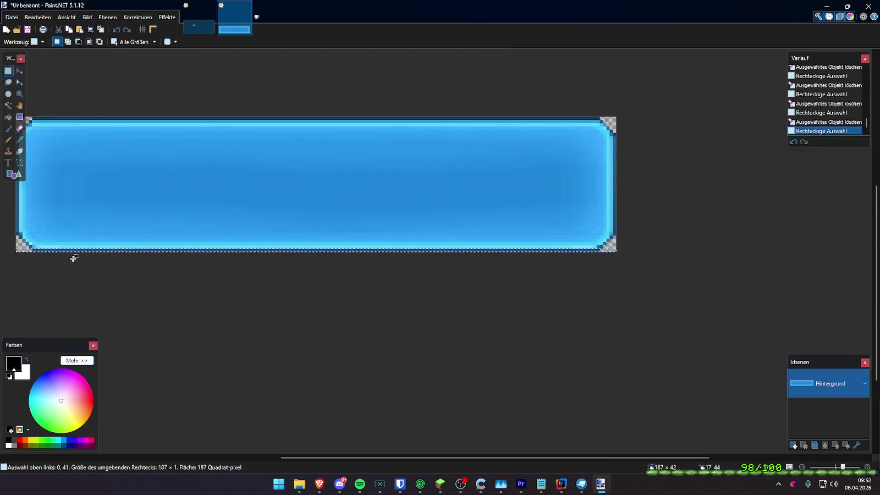
scroll(22, 248, "up", 5, "ctrl")
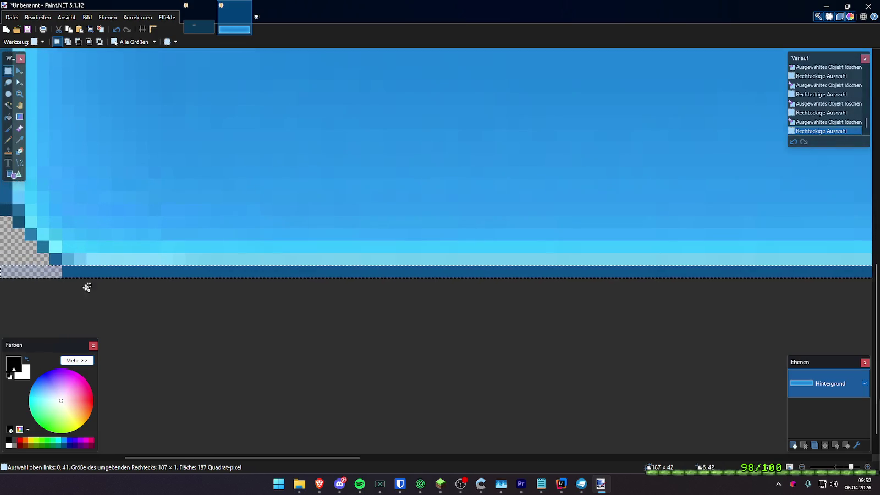
left_click(55, 268)
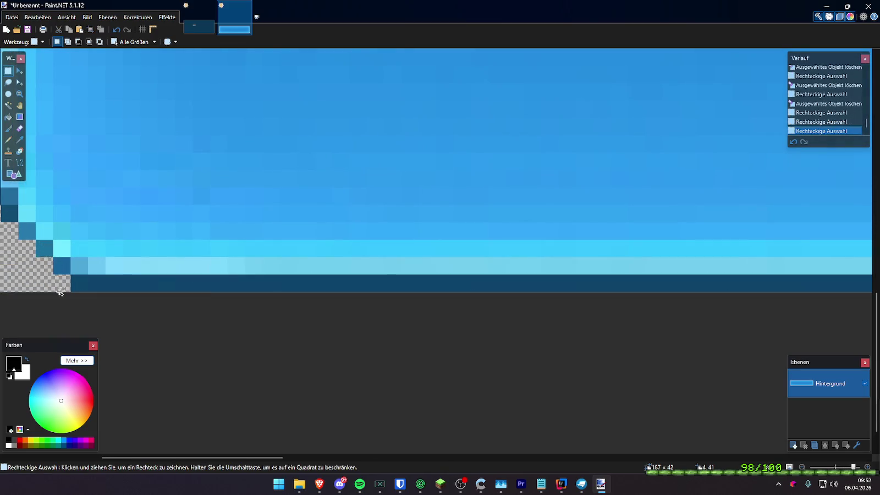
scroll(54, 275, "down", 5, "ctrl")
mouse_move(22, 292)
left_mouse_down()
mouse_move(499, 277)
mouse_move(756, 282)
mouse_move(608, 290)
left_mouse_up()
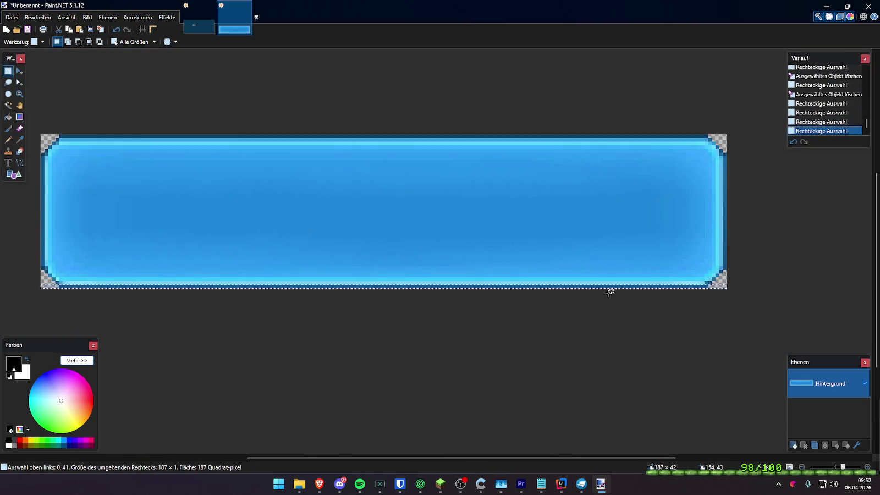
scroll(39, 287, "up", 5, "ctrl")
scroll(40, 287, "up", 1, "ctrl")
mouse_move(40, 288)
left_mouse_down()
mouse_move(66, 283)
mouse_move(71, 269)
mouse_move(51, 253)
left_mouse_up()
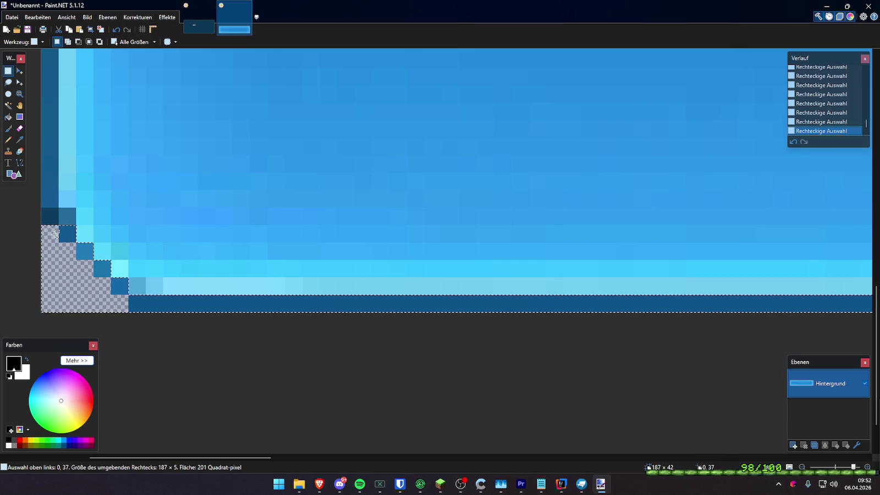
- Add the left edge, top edge and the top-left and top-right corner pixels to the selection
scroll(36, 253, "down", 3)
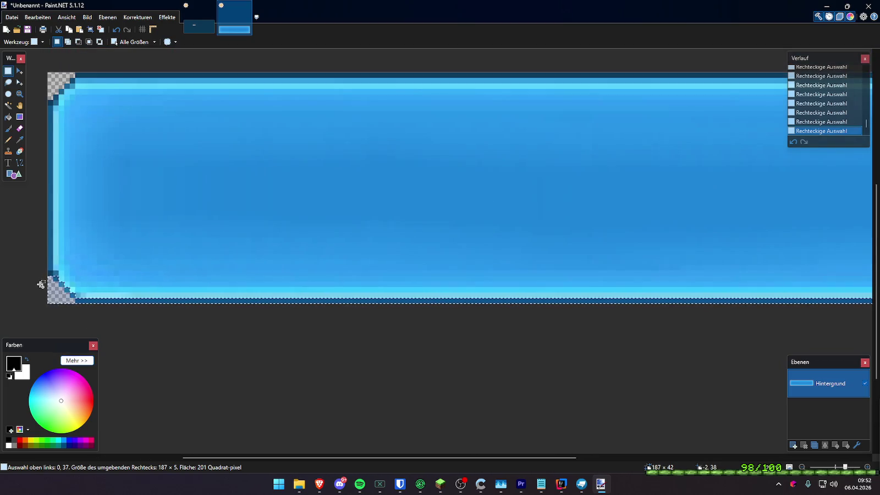
mouse_move(46, 125)
left_mouse_down()
mouse_move(53, 70)
mouse_move(755, 74)
left_mouse_up()
mouse_move(49, 72)
left_mouse_down()
mouse_move(61, 85)
mouse_move(48, 80)
left_mouse_up()
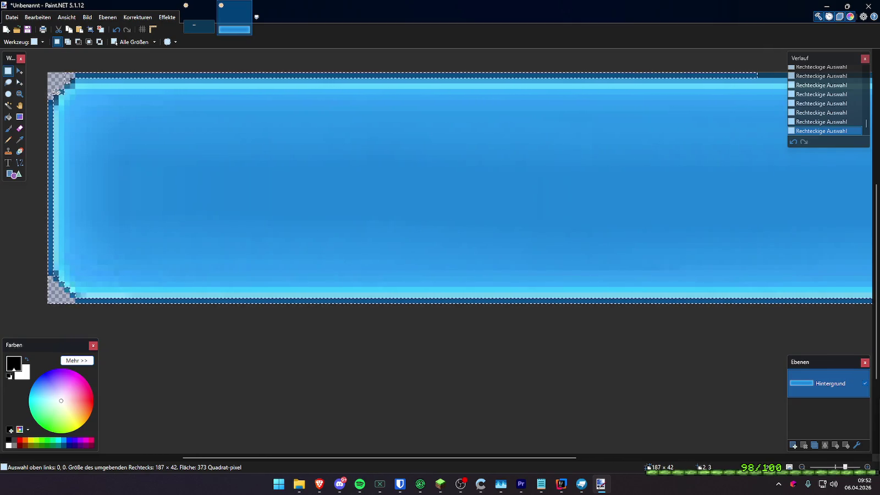
scroll(320, 117, "down", 3)
scroll(320, 117, "right", 3)
scroll(440, 116, "up", 2)
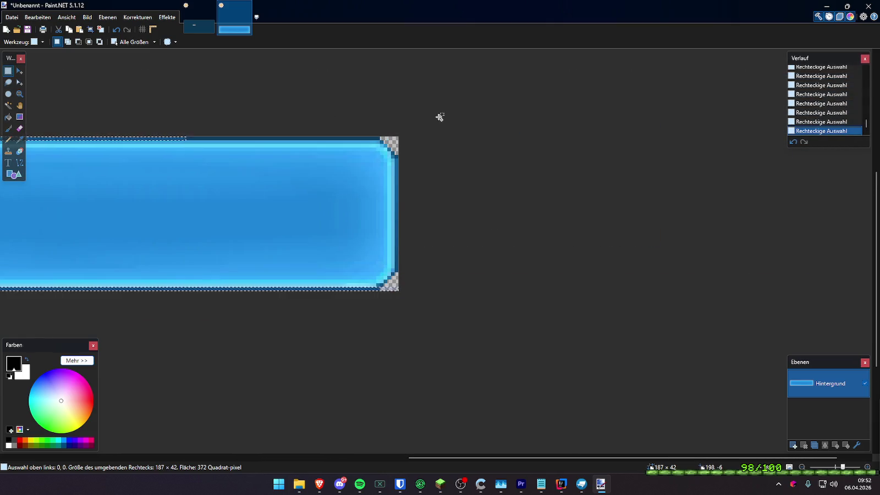
mouse_move(440, 116)
left_mouse_down()
mouse_move(451, 115)
mouse_move(436, 368)
mouse_move(397, 315)
mouse_move(389, 343)
left_mouse_up()
scroll(457, 115, "up", 1)
scroll(436, 367, "up", 3)
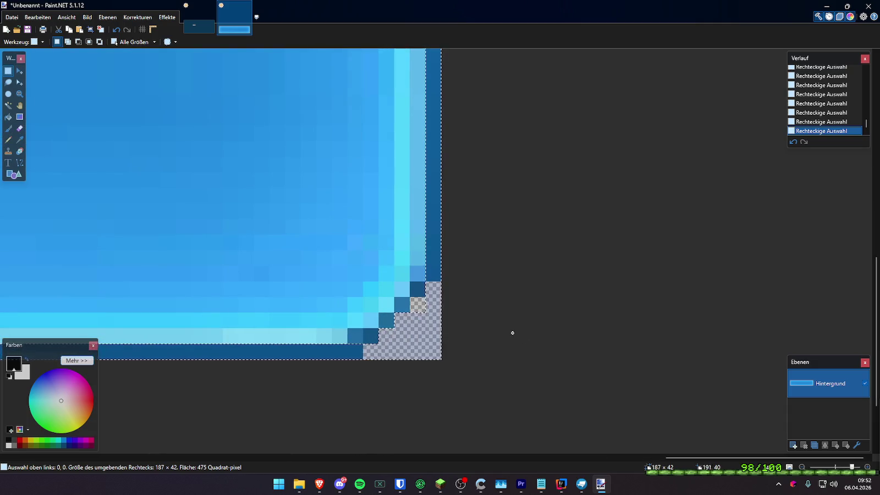
scroll(440, 352, "down", 5)
scroll(424, 139, "up", 5)
scroll(423, 139, "up", 1)
left_click_drag(407, 176, 396, 242)
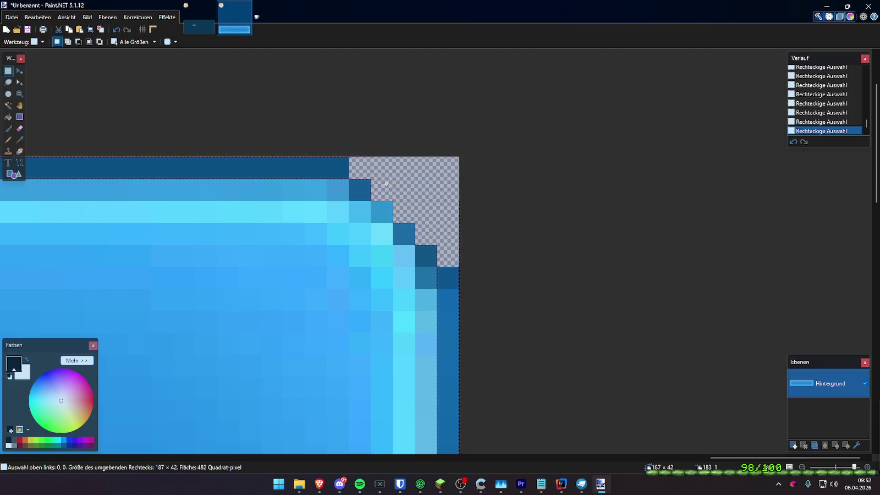
scroll(481, 180, "down", 4)
- Move the cut border onto a new layer with opacity 208 and deselect
key("ctrl+x")
key("ctrl+v")
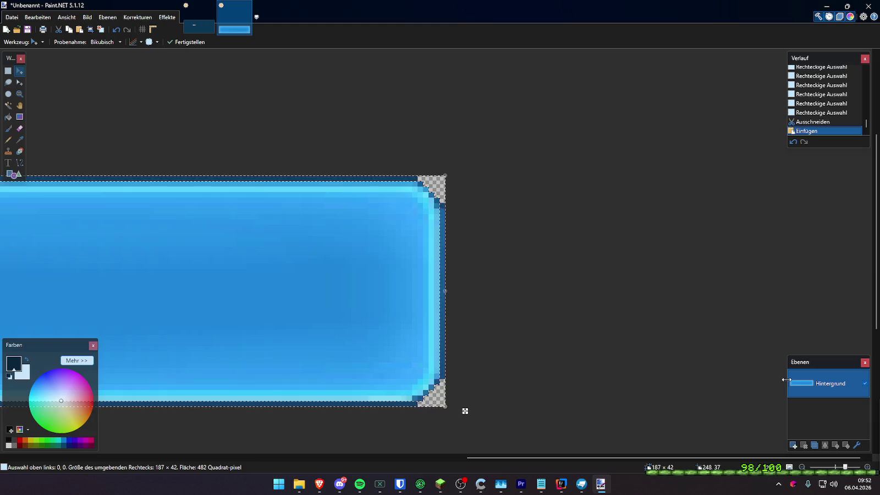
key("ctrl+z")
left_click(795, 446)
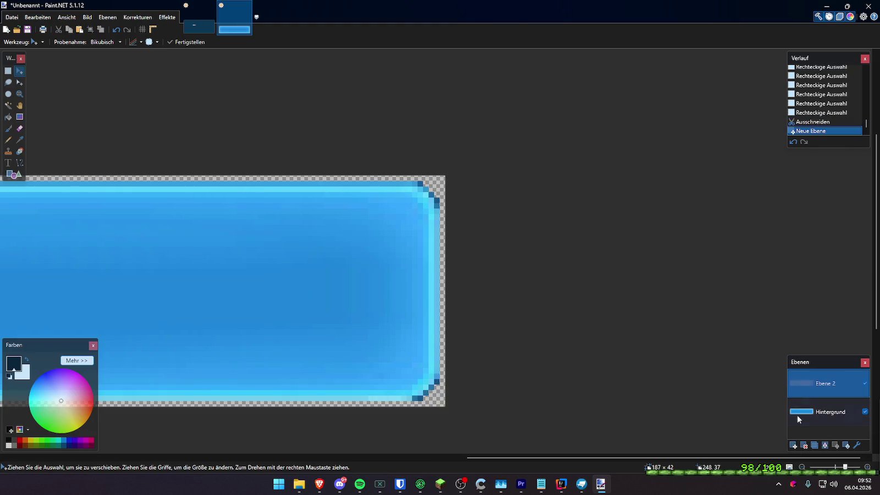
key("ctrl+v")
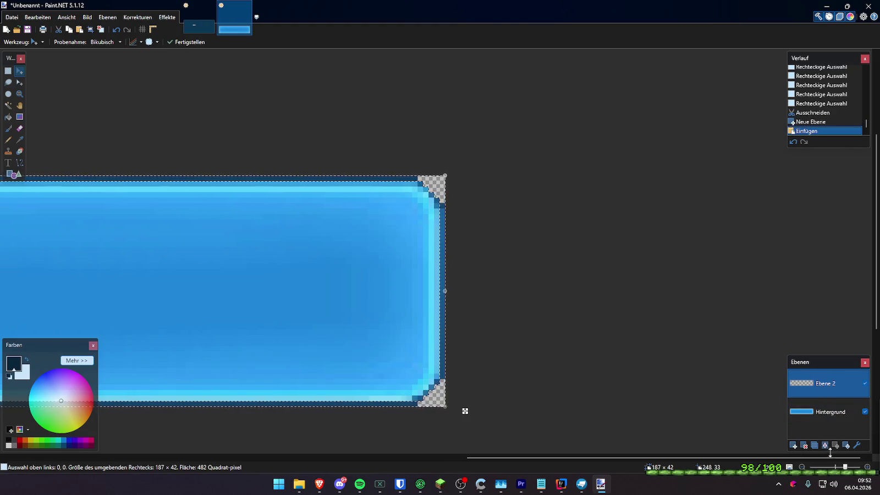
left_click(856, 444)
left_click_drag(462, 189, 566, 173)
mouse_move(569, 219)
left_mouse_down()
mouse_move(540, 220)
mouse_move(552, 222)
left_mouse_up()
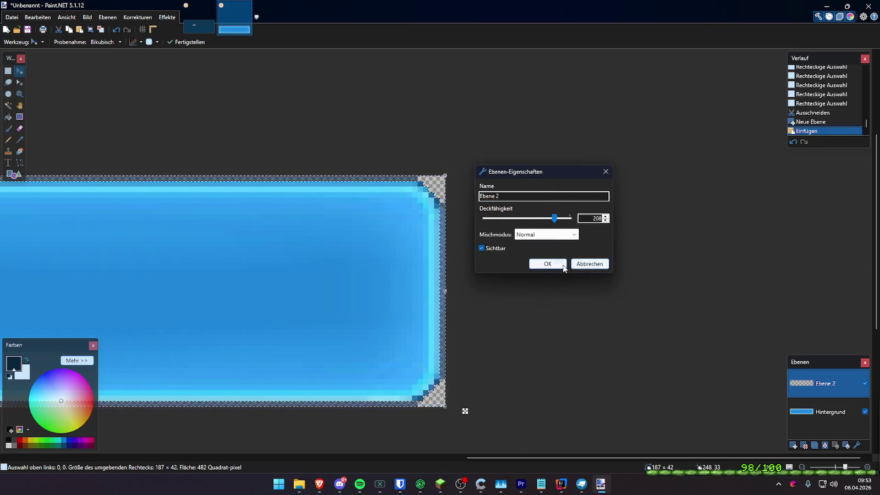
left_click(562, 267)
left_click(8, 70)
left_click(273, 252)
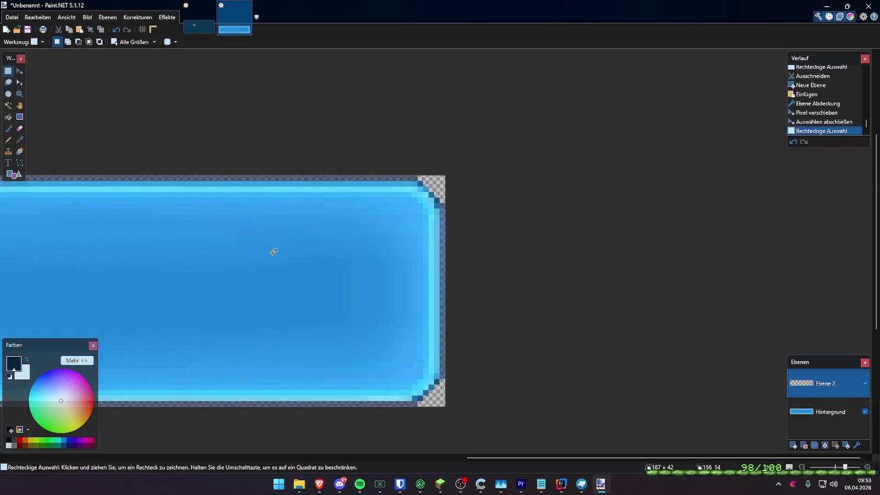
- Save the image as PNG named lecken.png in Downloads
scroll(485, 268, "down", 3)
scroll(475, 243, "up", 6)
scroll(462, 254, "down", 5)
scroll(435, 206, "up", 2)
scroll(435, 207, "down", 1)
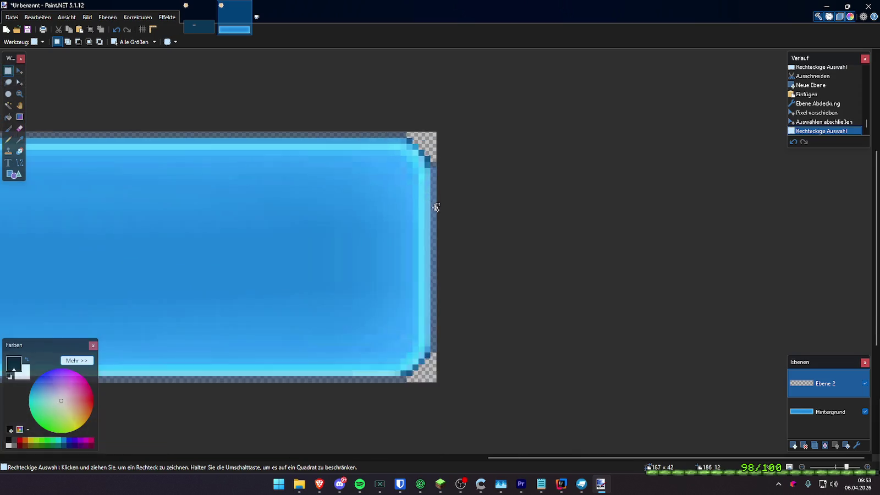
scroll(435, 207, "down", 2)
key("ctrl+s")
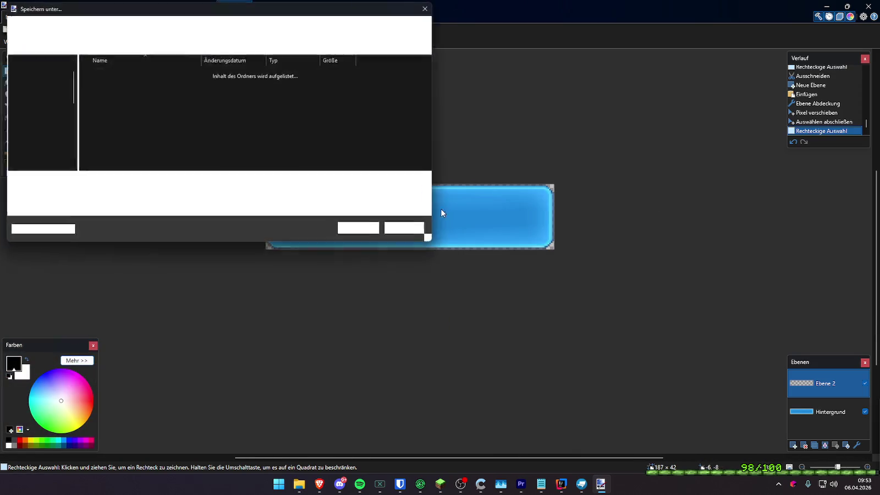
left_click(42, 104)
left_click(102, 209)
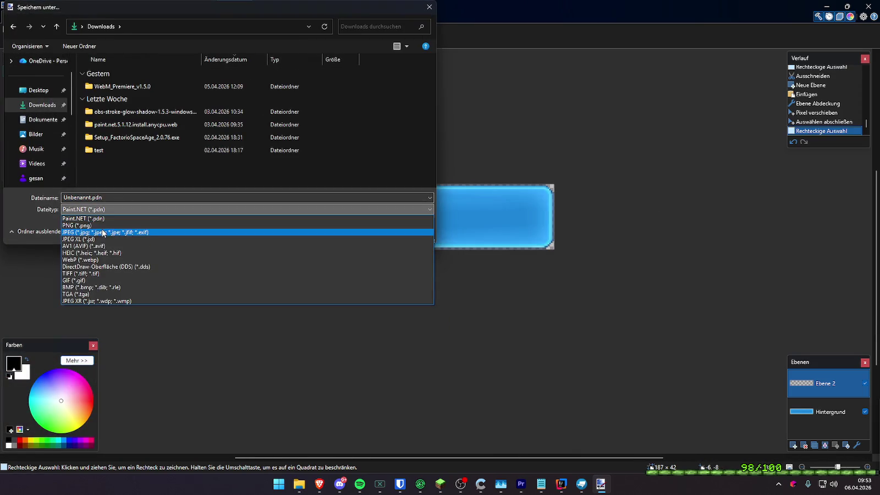
left_click(88, 226)
double_click(120, 197)
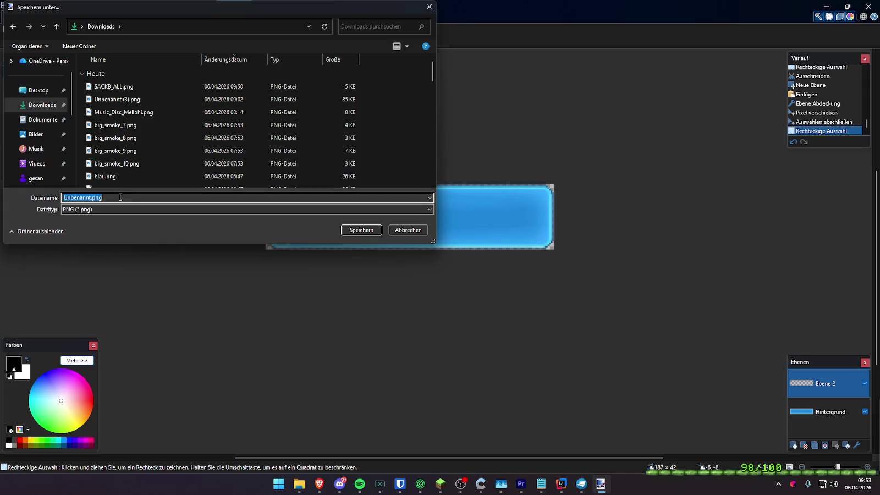
type("er")
key("Return")
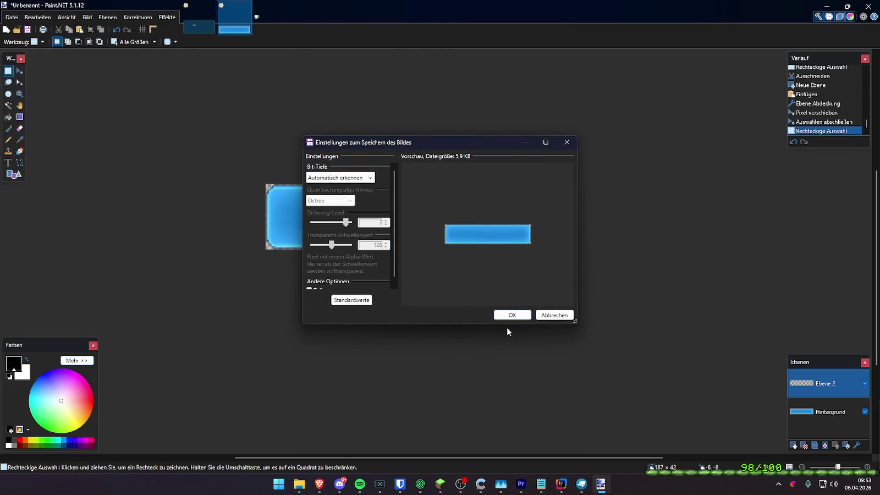
key("alt+Tab")
left_click(221, 182)
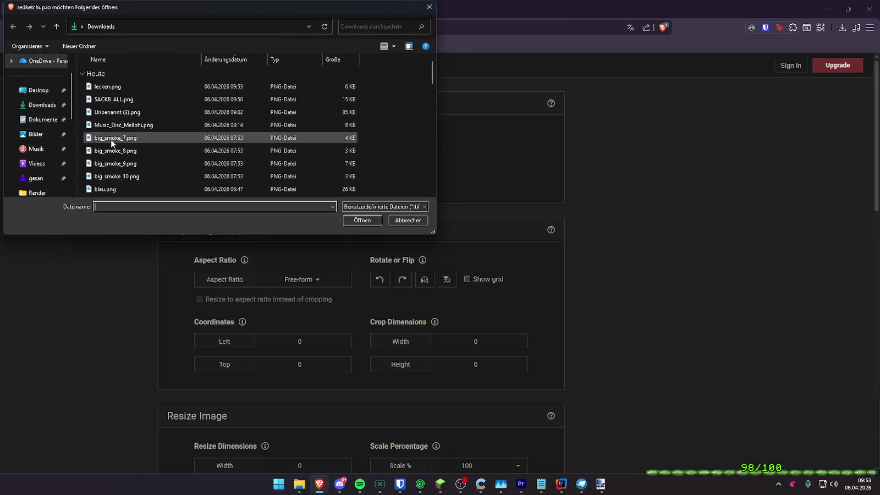
- Load lecken.png into the resizer and set the scale to 1000%
left_click(105, 87)
left_click(361, 275)
scroll(478, 231, "down", 4)
scroll(495, 209, "up", 1)
scroll(492, 233, "down", 2)
double_click(489, 235)
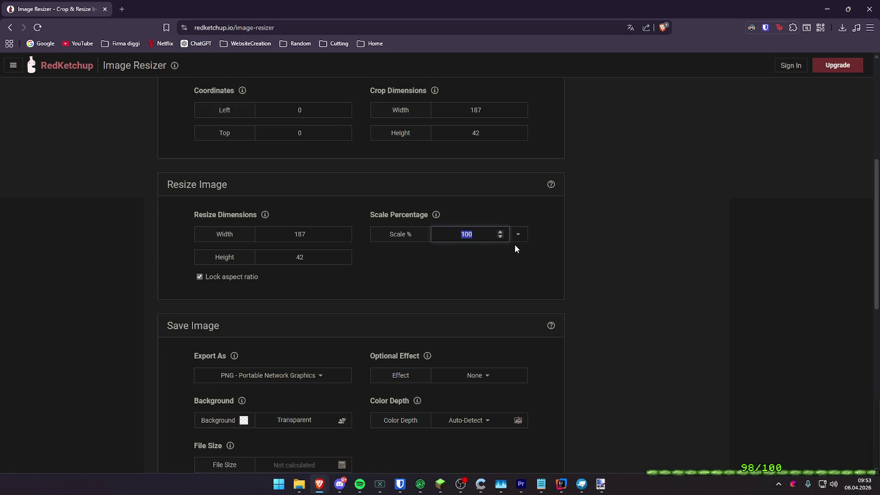
type("1000")
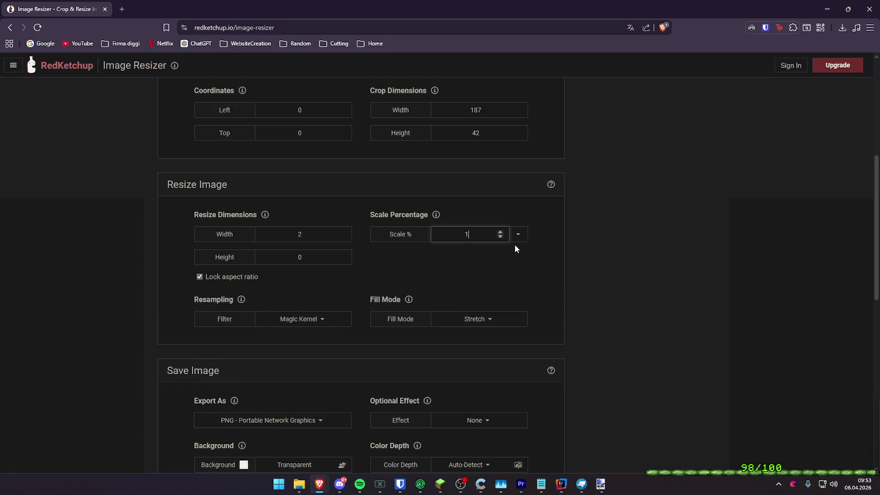
left_click(578, 263)
- Use Nearest Neighbor resampling and download the 1870 × 420 px result
left_click(311, 323)
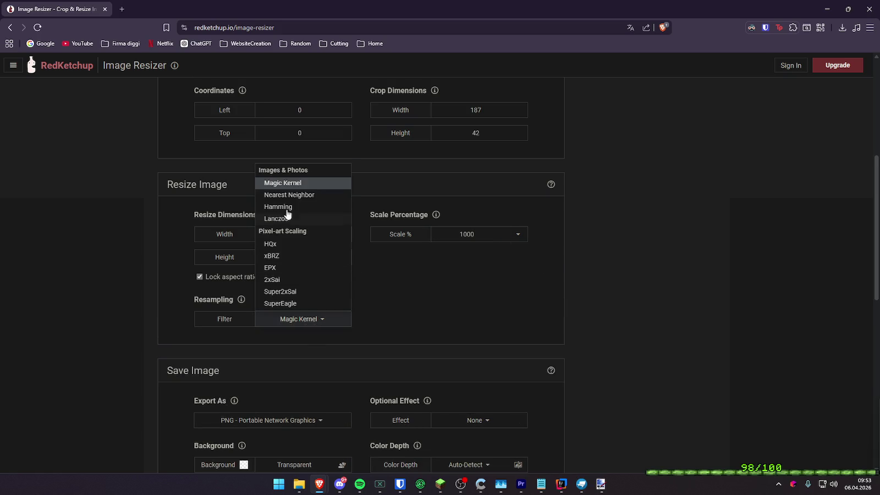
left_click(289, 196)
scroll(488, 328, "down", 4)
left_click(501, 324)
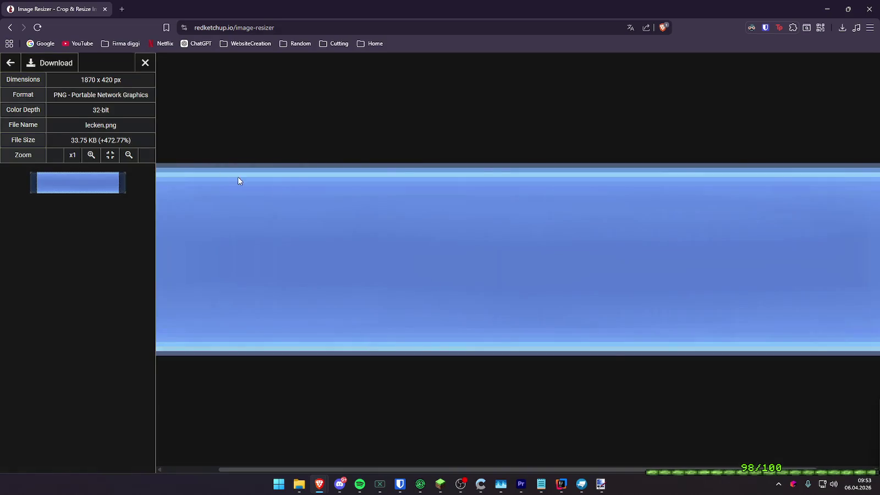
left_click(69, 69)
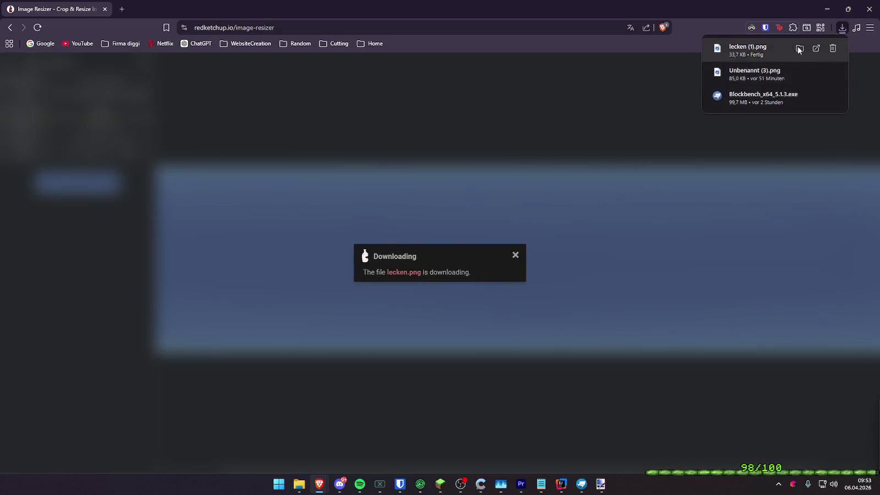
- Rename the downloaded image to geileslecken.png in the Downloads folder
left_click(748, 45)
key("F2")
type("geileslecken.png")
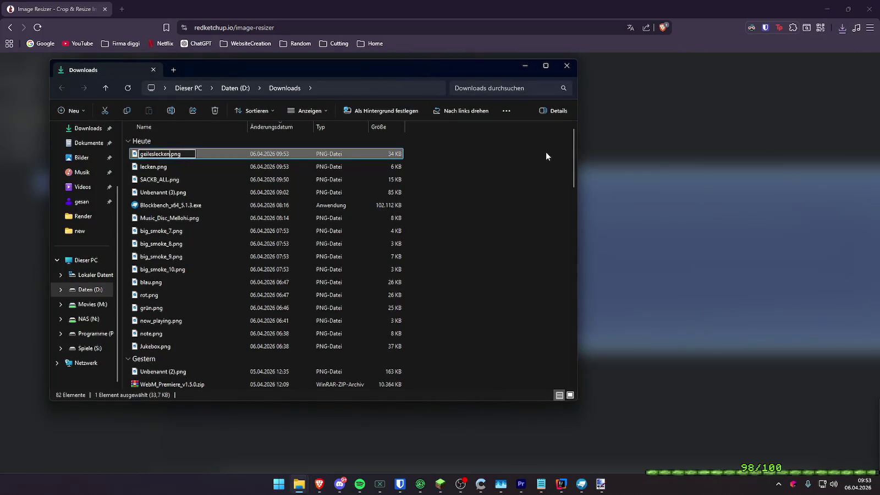
key("Return")
left_click(334, 491)
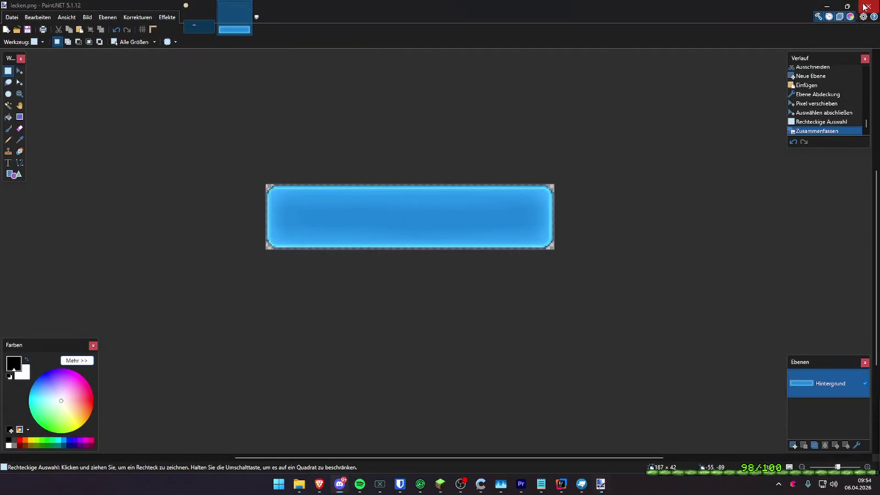
- Close Paint.NET without saving and close the Downloads window
left_click(867, 5)
left_click(414, 280)
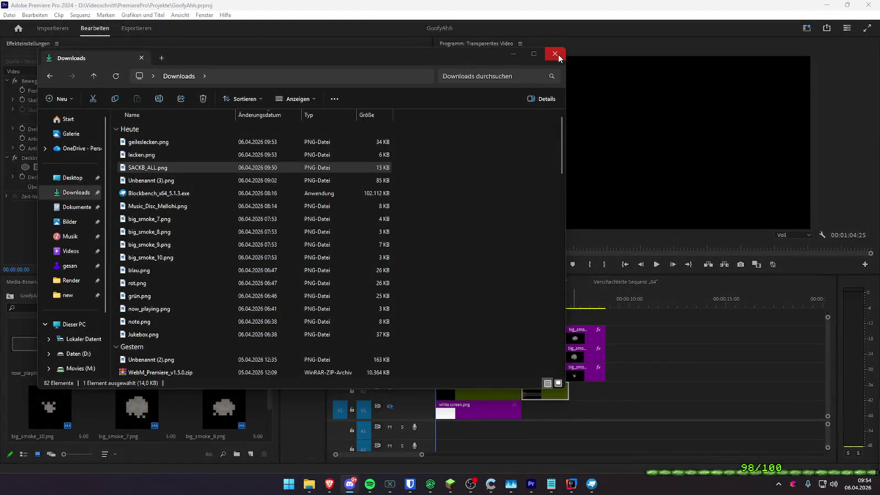
left_click(554, 54)
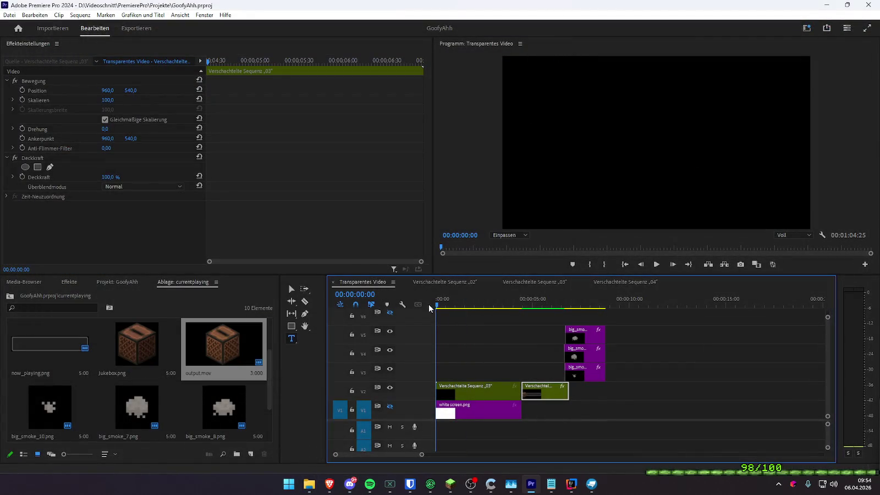
- Scrub the Transparentes Video sequence and save the project
mouse_move(483, 299)
left_mouse_down()
mouse_move(493, 304)
mouse_move(389, 299)
left_mouse_up()
left_click(329, 484)
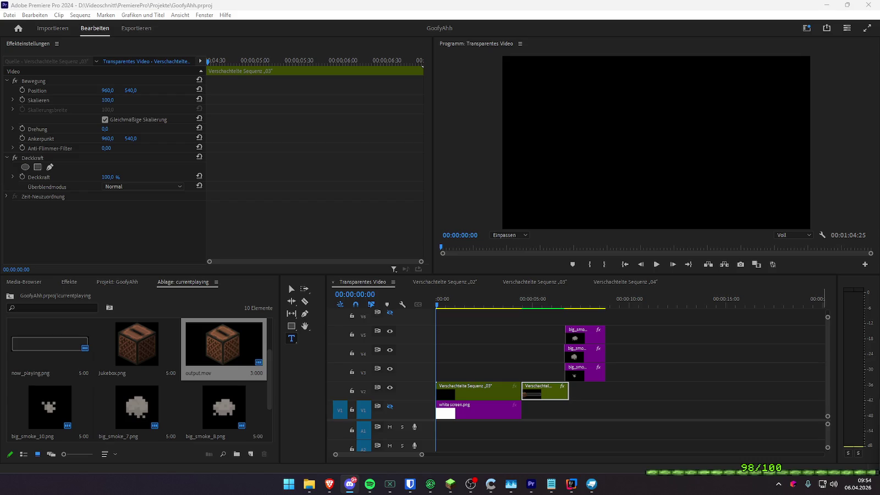
left_click(452, 294)
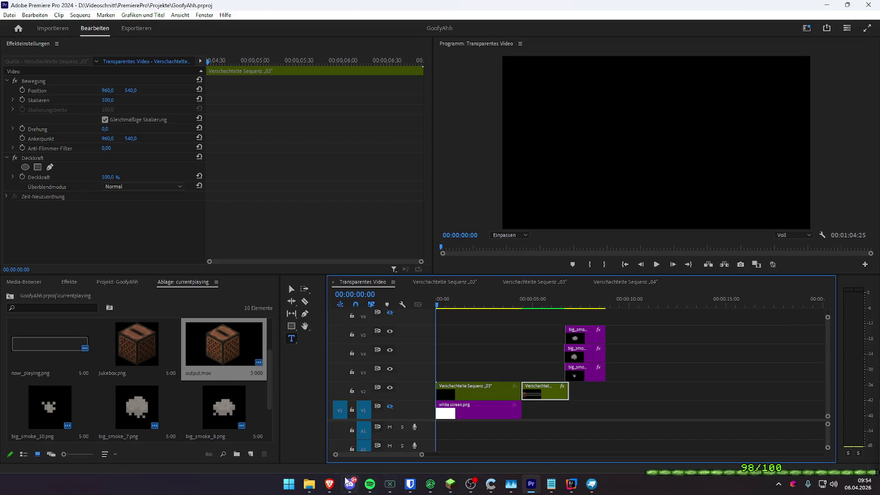
left_click(329, 484)
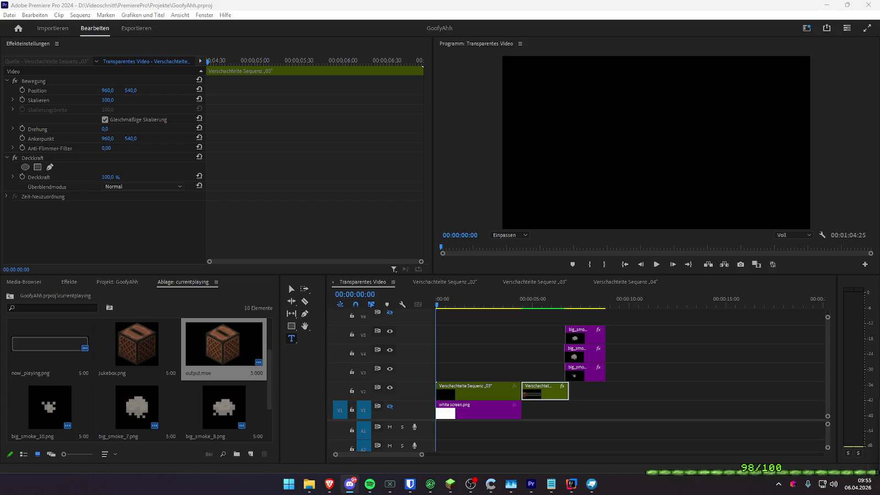
left_click(447, 311)
key("ctrl+s")
key("alt+Tab")
- Watch the Program Monitor output in full screen, then exit full screen
left_click(413, 298)
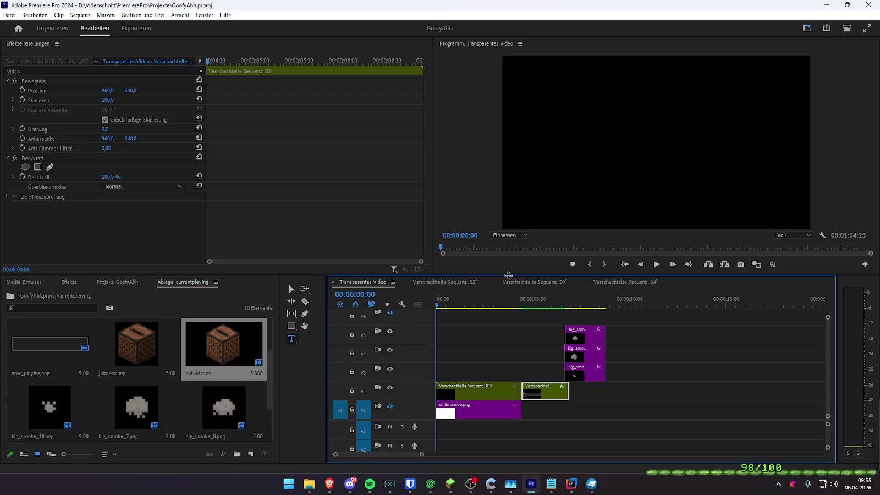
left_click(867, 29)
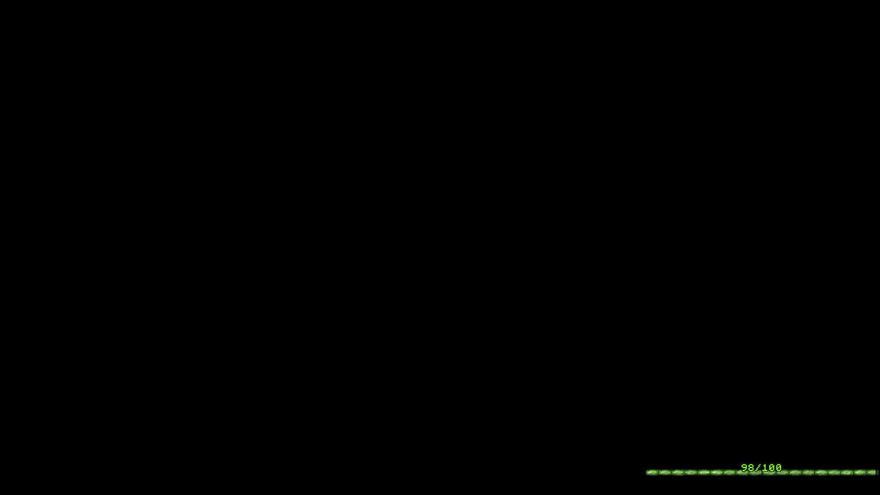
key("Escape")
- Play the overlay animation from near the start, then stop it
left_click_drag(487, 304, 436, 303)
key("space")
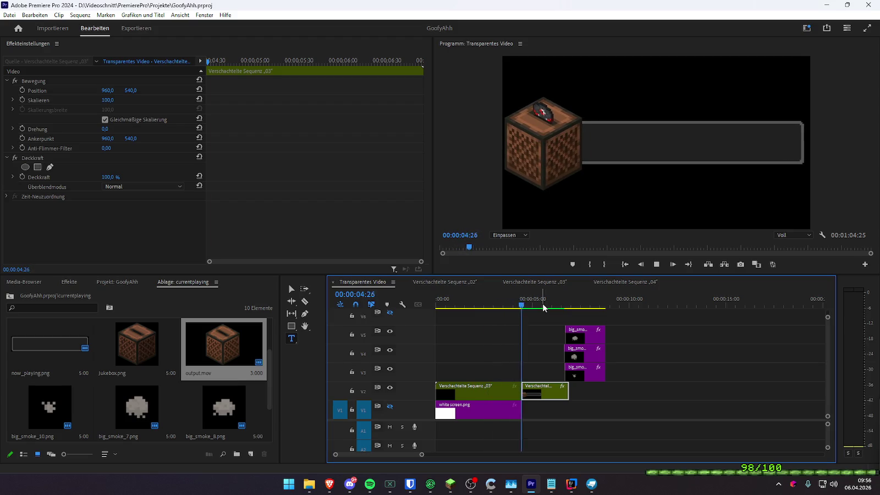
key("space")
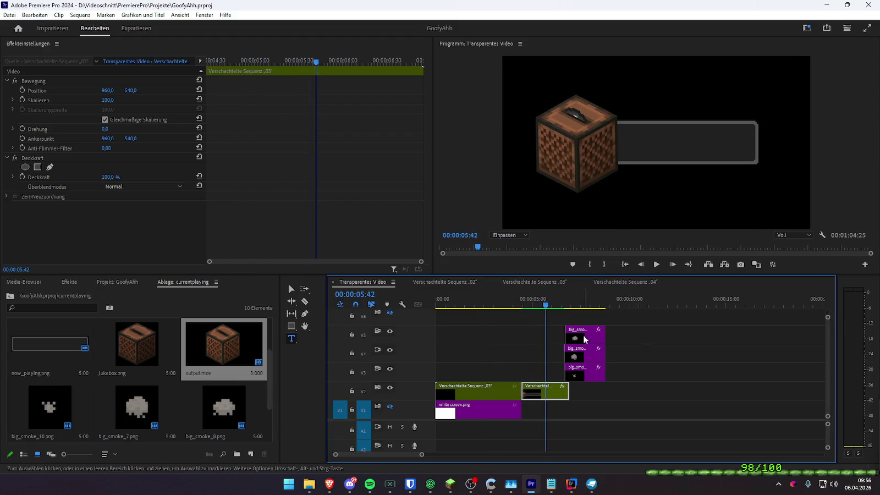
- Open nested sequence 04 and zoom into its timeline
left_click(537, 283)
left_click(610, 280)
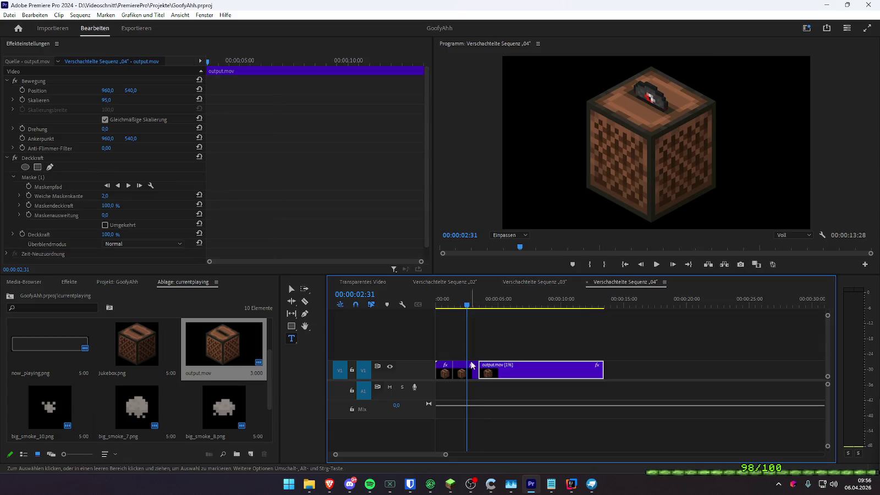
key("equal")
left_click_drag(559, 376, 581, 377)
- Change the first output.mov clip's speed from 120% to 110%
right_click(498, 373)
left_click(545, 299)
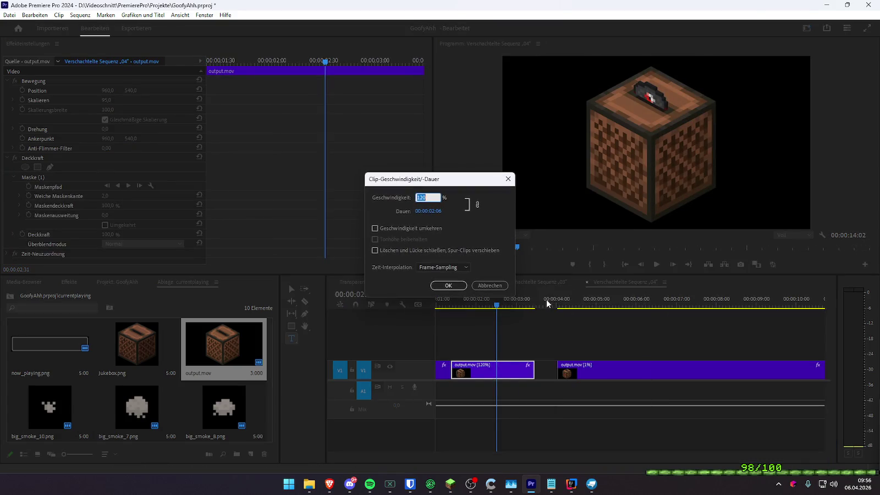
type("11")
key("Return")
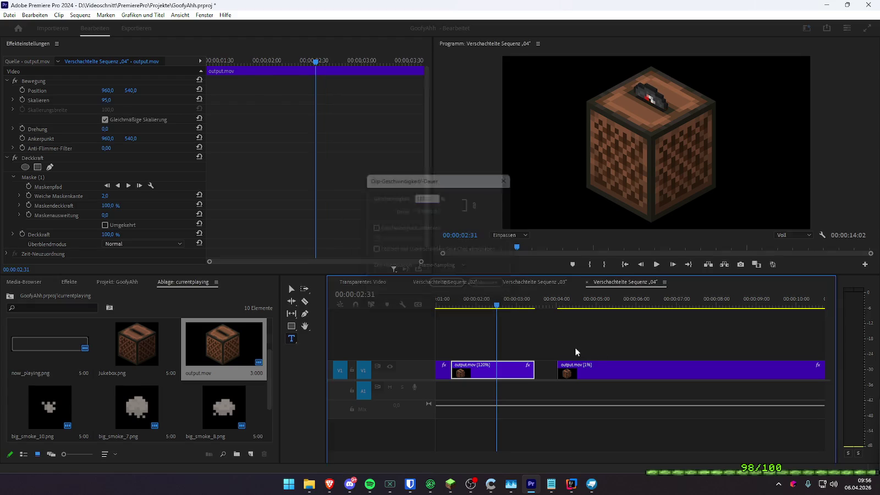
- Slide the second output.mov clip left to close the gap, then check Transparentes Video at 00:00:03:46
right_click(519, 371)
left_click(673, 368)
left_click_drag(673, 369, 658, 369)
left_click(362, 281)
left_click_drag(516, 303, 477, 306)
- Preview the sequence, save the project with Ctrl+S, and render the timeline preview
key("space")
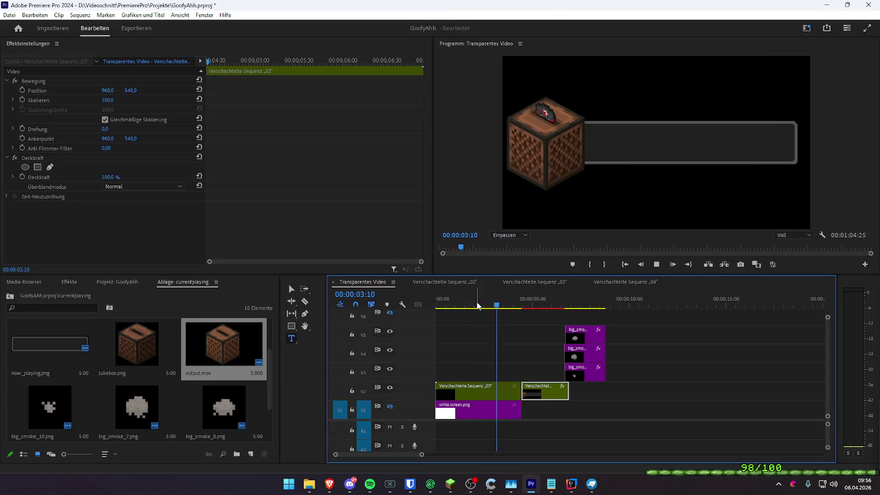
left_click(477, 306)
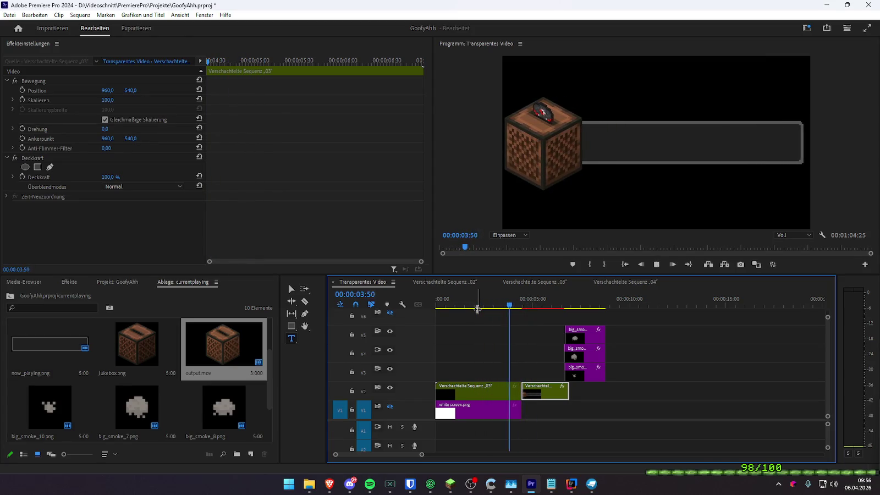
key("ctrl+s")
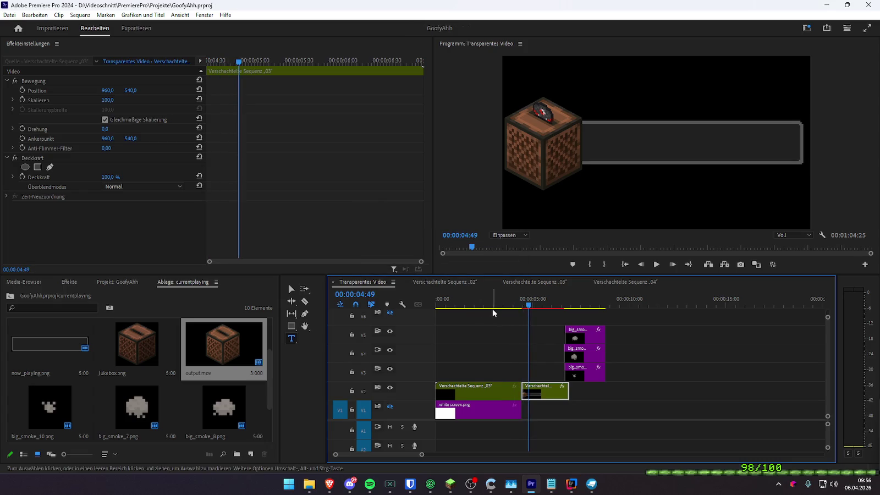
key("Return")
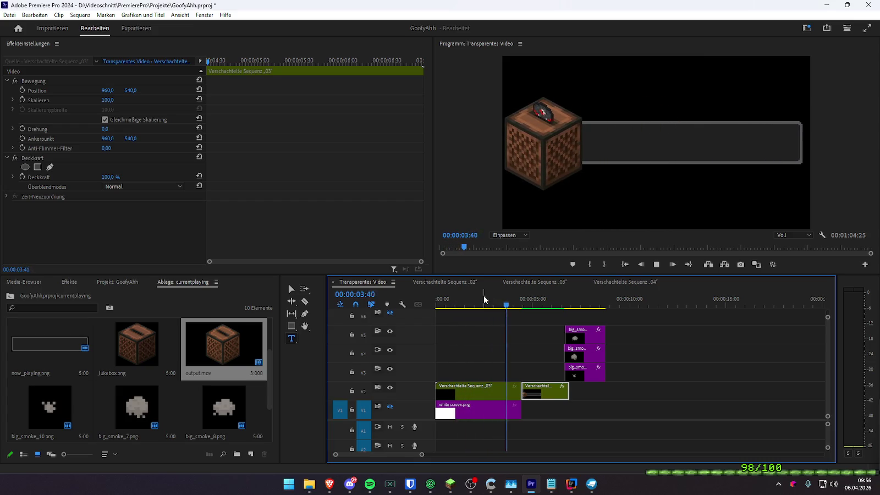
- Scrub to 00:00:04:17 and replay the overlay animation from the beginning
mouse_move(483, 296)
left_mouse_down()
mouse_move(538, 297)
mouse_move(437, 301)
left_mouse_up()
key("space")
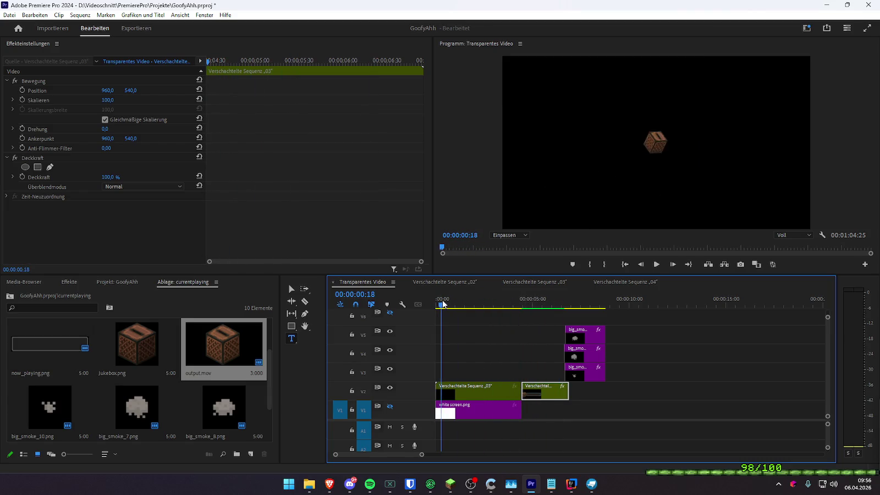
left_click(435, 299)
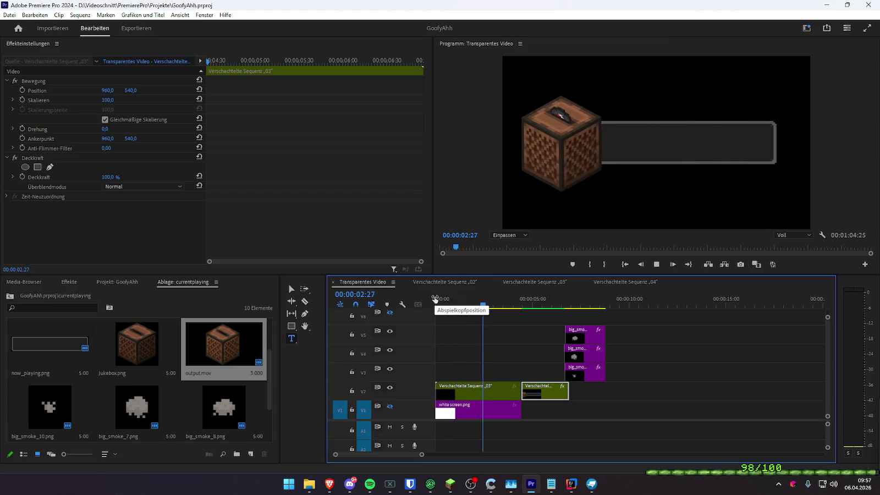
key("space")
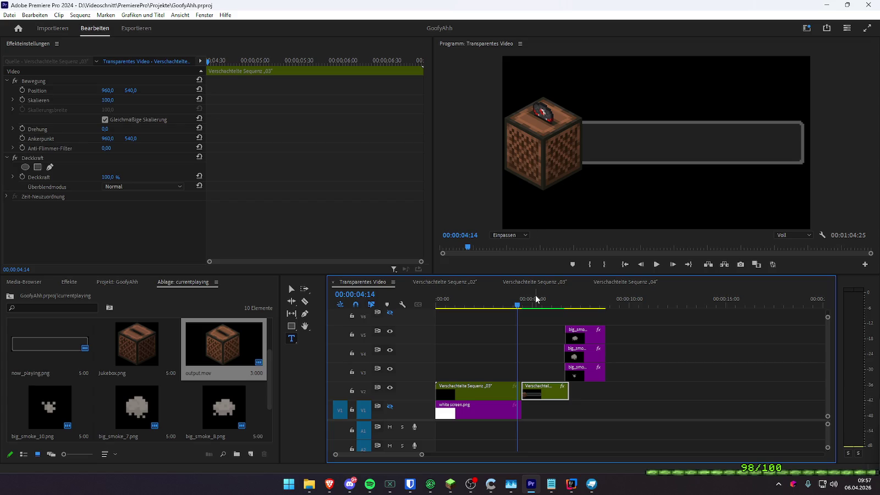
- Open nested sequence 03 and inspect the V4 jukebox clip's Transformieren settings
left_click(538, 352)
left_click(533, 370)
double_click(466, 391)
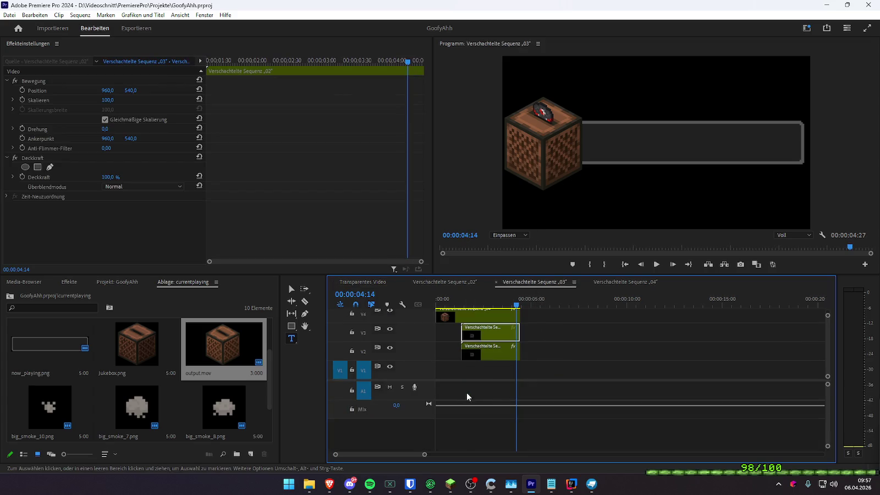
left_click(476, 321)
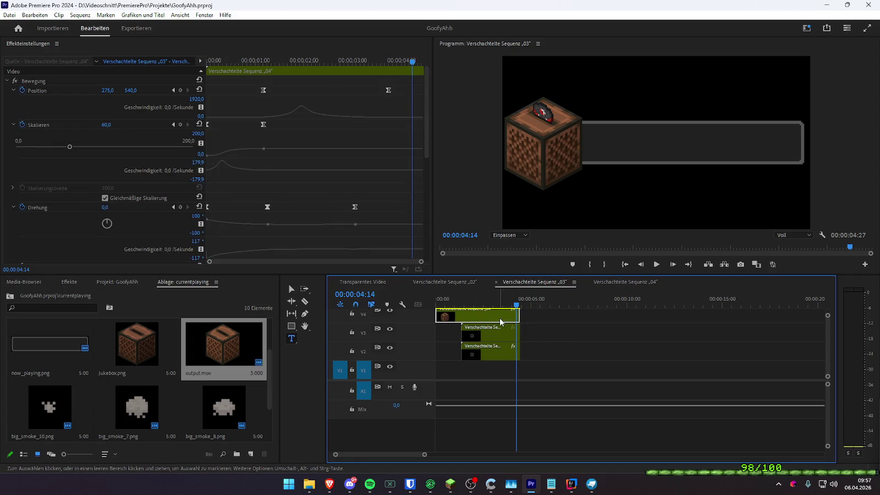
scroll(59, 231, "down", 3)
scroll(79, 217, "down", 3)
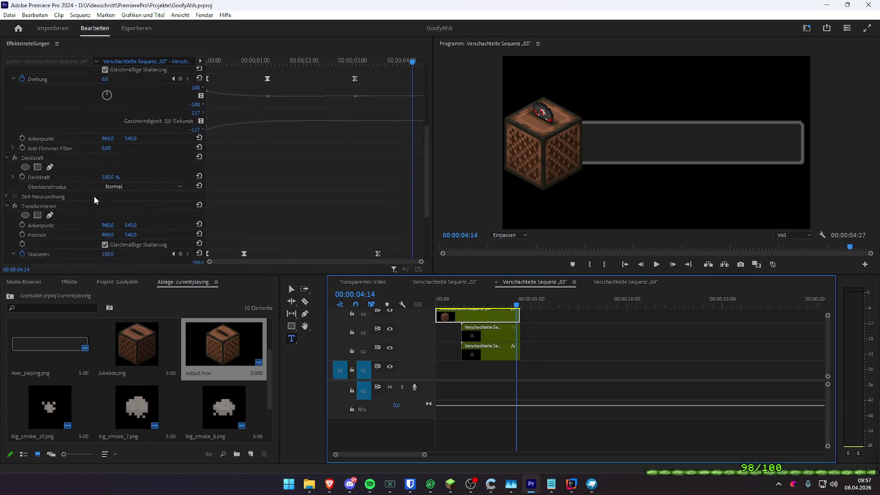
left_click(10, 161)
left_click(6, 160)
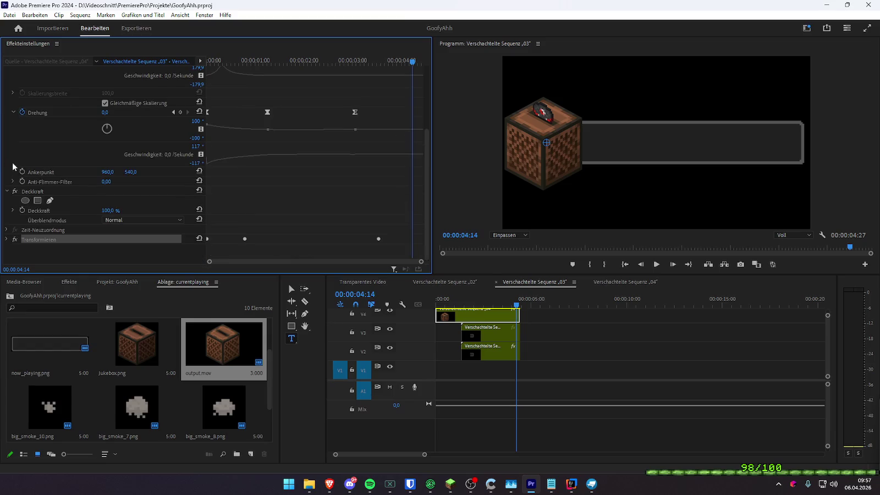
scroll(648, 339, "down", 2)
scroll(648, 339, "up", 2)
left_click(621, 330)
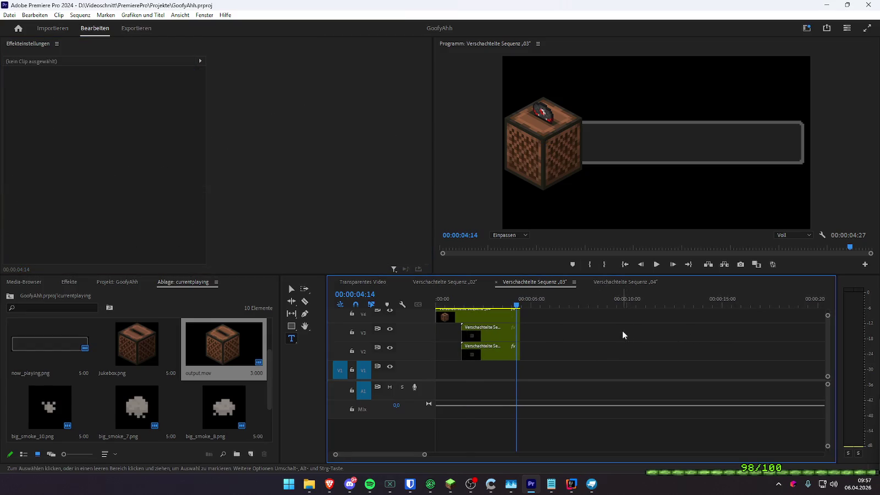
- In Transparentes Video, make track V1 visible and lengthen the white screen.png clip
left_click(368, 282)
left_click(391, 406)
left_click_drag(521, 410, 650, 409)
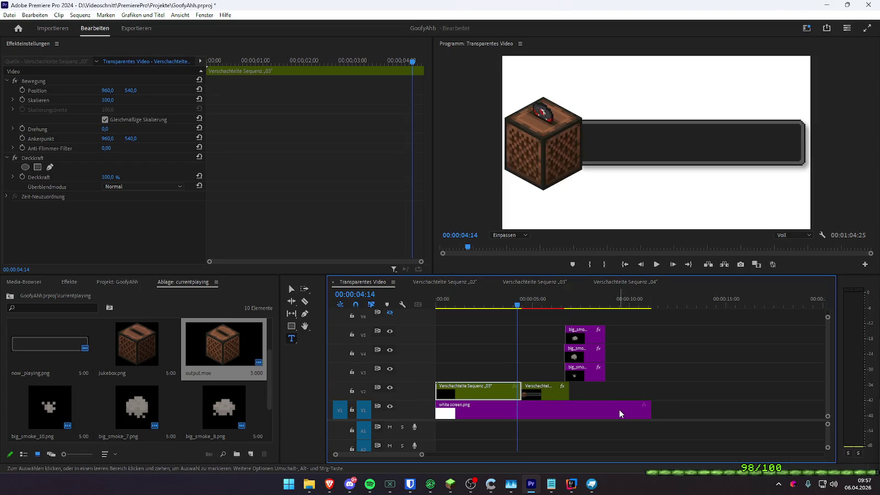
- Select the jukebox clip in nested sequence 03 and search the effects for 'schlag'
double_click(472, 390)
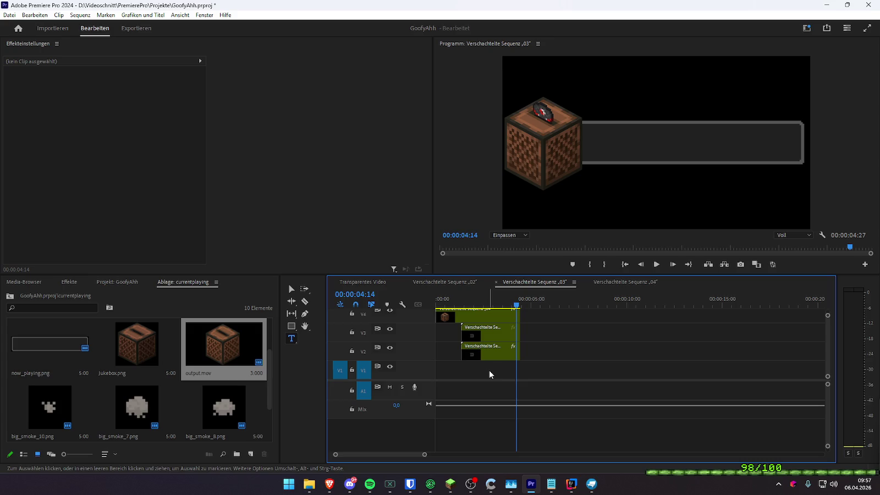
left_click(462, 316)
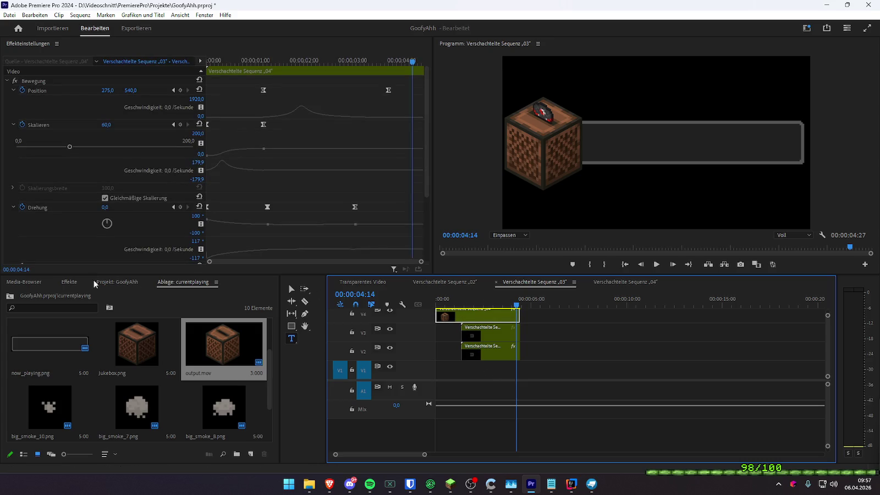
left_click(69, 281)
left_click(53, 294)
type("3d")
key("BackSpace")
key("BackSpace")
type("schlag")
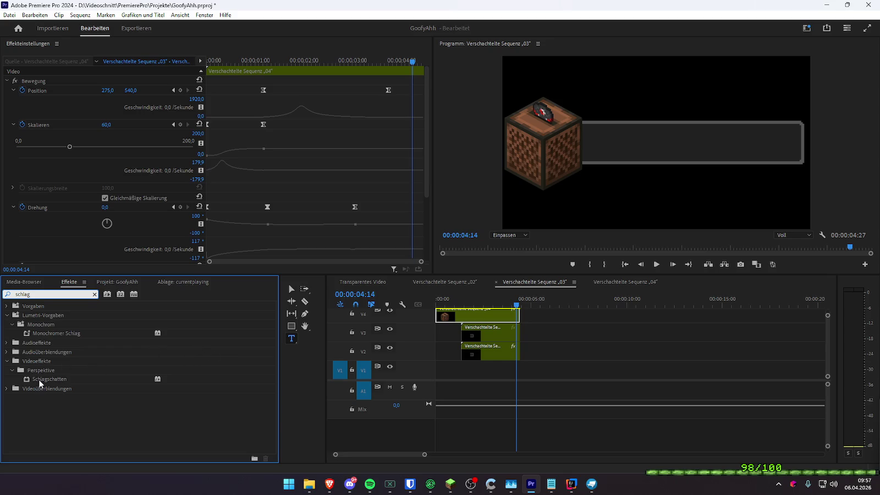
- Paste the white screen.png clip into nested sequence 02, then delete it again
left_click(372, 282)
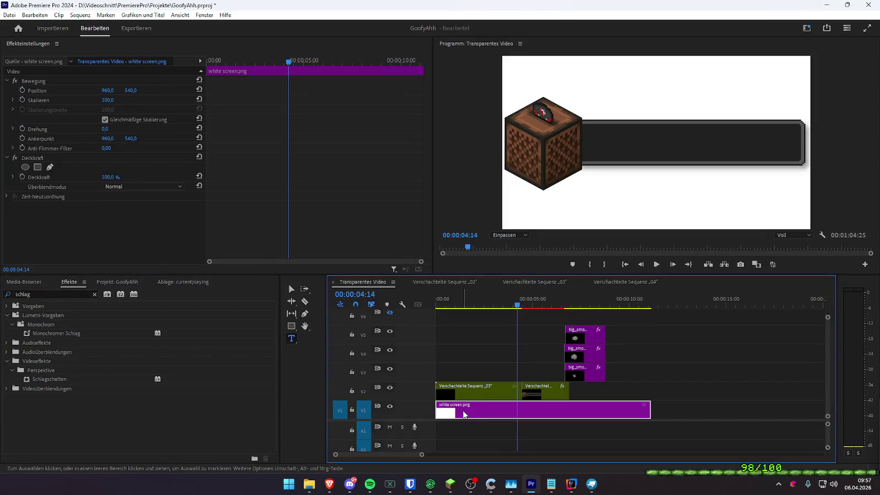
left_click(450, 283)
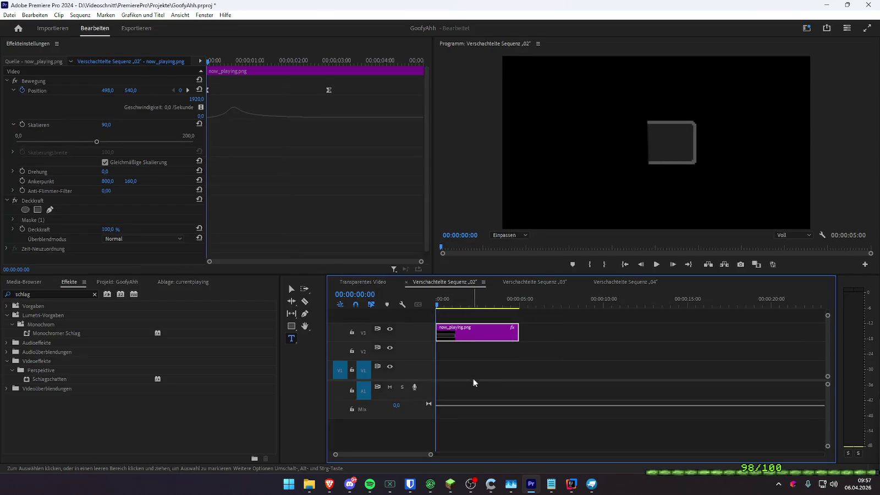
left_click(473, 378)
key("ctrl+z")
left_click_drag(579, 376, 454, 378)
left_click(458, 304)
key("Delete")
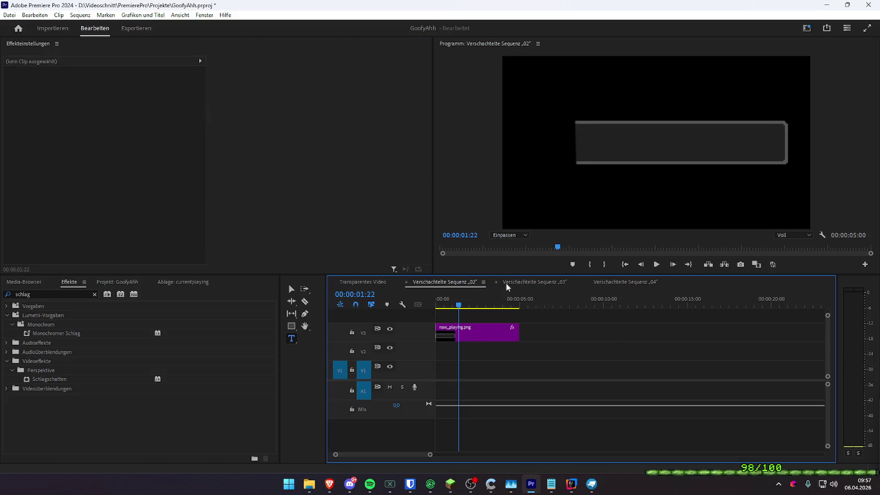
- Paste white screen.png onto V1 of nested sequence 03 and move it to 00:00:00:00
left_click(505, 282)
left_click(546, 300)
key("ctrl+v")
left_click_drag(575, 379, 461, 379)
left_click(458, 301)
key("Home")
- Scrub the jukebox intro animation around 00:00:01:22 in sequence 03
left_click(458, 311)
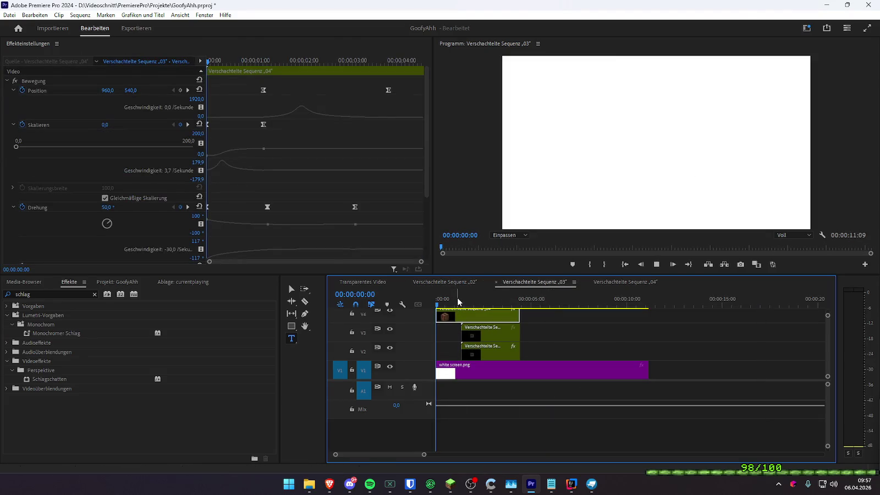
left_click(462, 304)
mouse_move(470, 306)
left_mouse_down()
mouse_move(491, 306)
mouse_move(461, 309)
mouse_move(507, 304)
mouse_move(460, 309)
left_mouse_up()
left_click(362, 282)
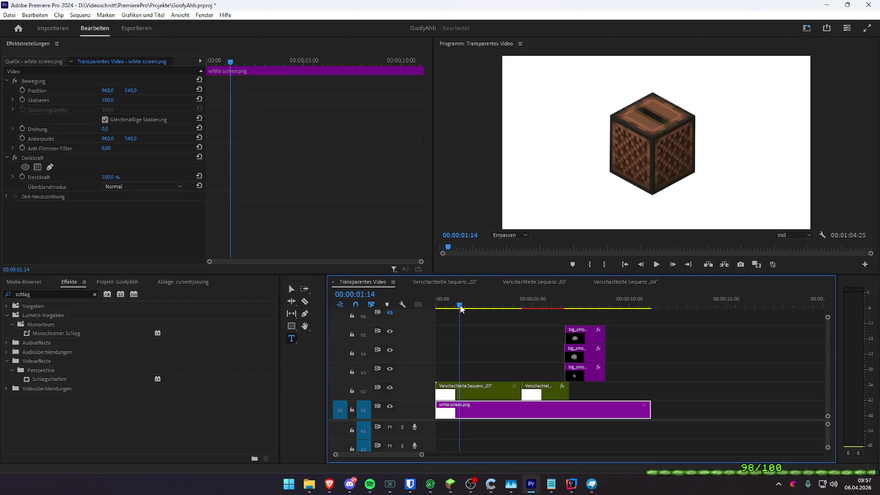
- Open the nested now-playing sequence from sequence 03 and set now_playing.png Position X to 498
left_click_drag(460, 309, 474, 308)
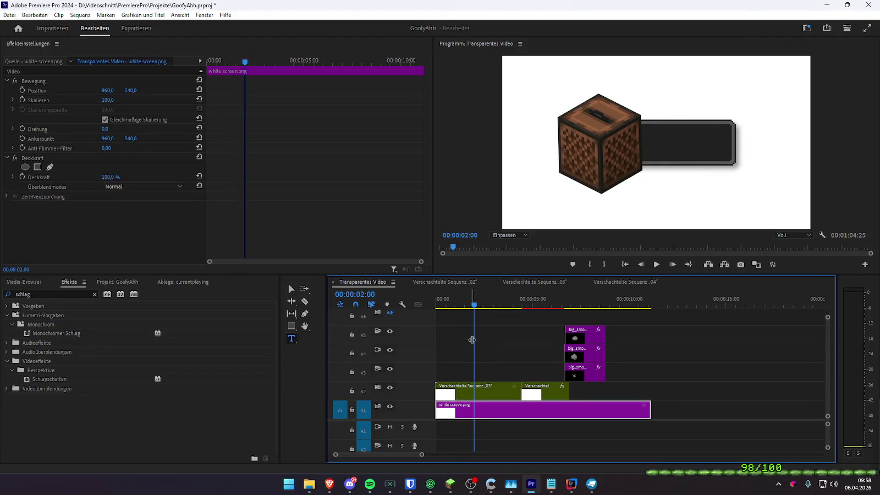
left_click(543, 282)
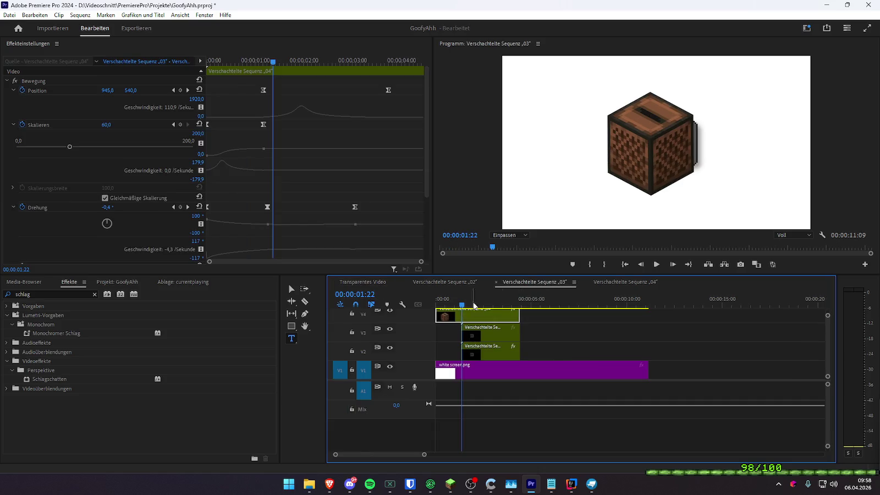
left_click(477, 331)
key("equal")
left_click_drag(461, 304, 462, 305)
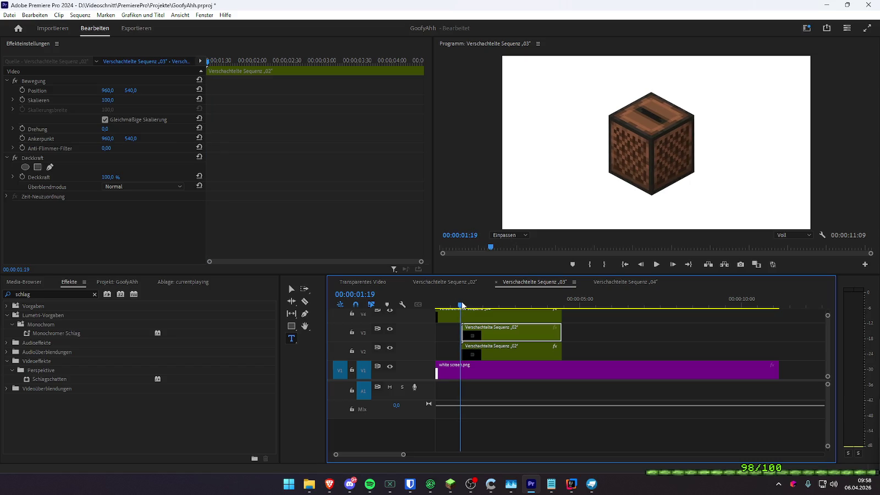
double_click(487, 331)
left_click(484, 328)
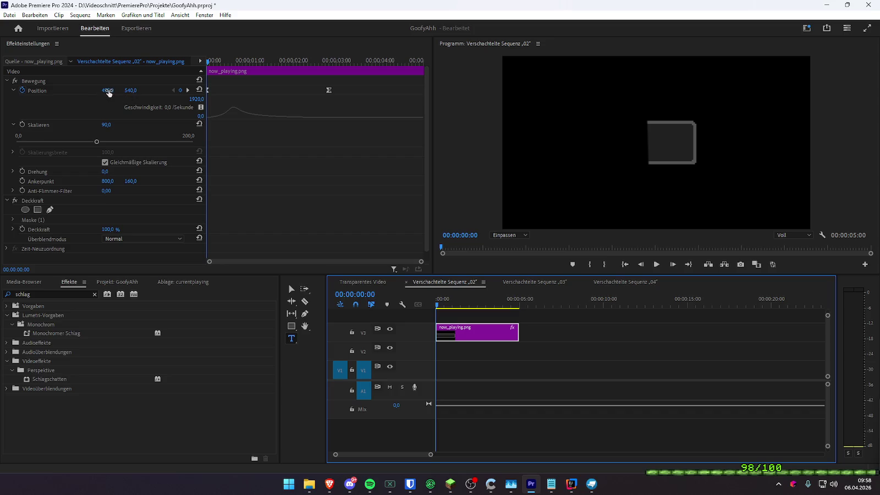
mouse_move(108, 90)
left_mouse_down()
mouse_move(117, 90)
mouse_move(88, 91)
left_mouse_up()
- Replay the now-playing bar animation in Transparentes Video
left_click(352, 282)
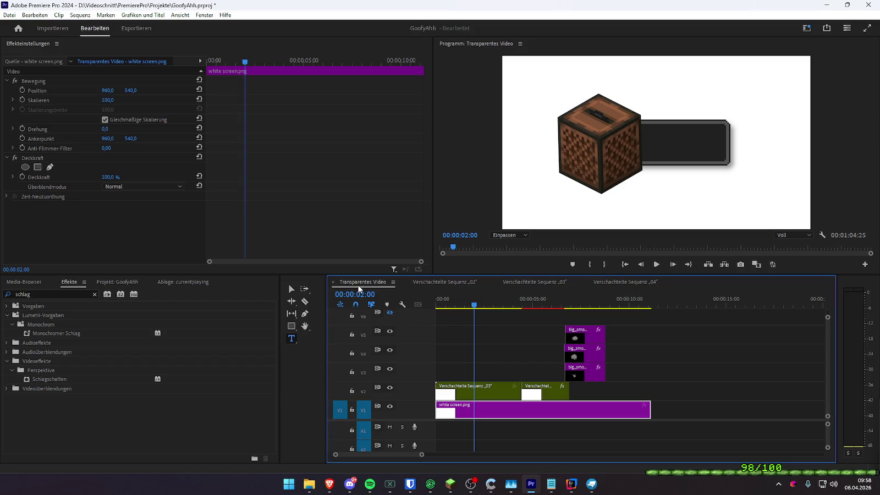
left_click(462, 306)
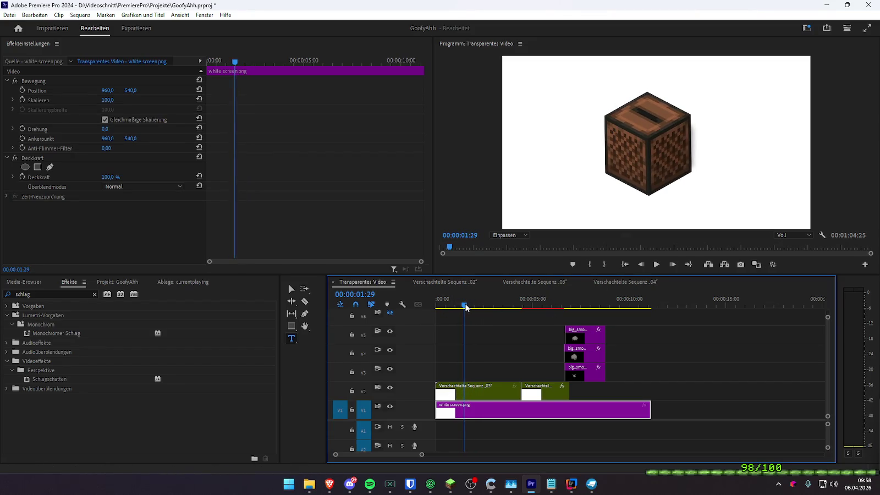
key("space")
left_click(450, 306)
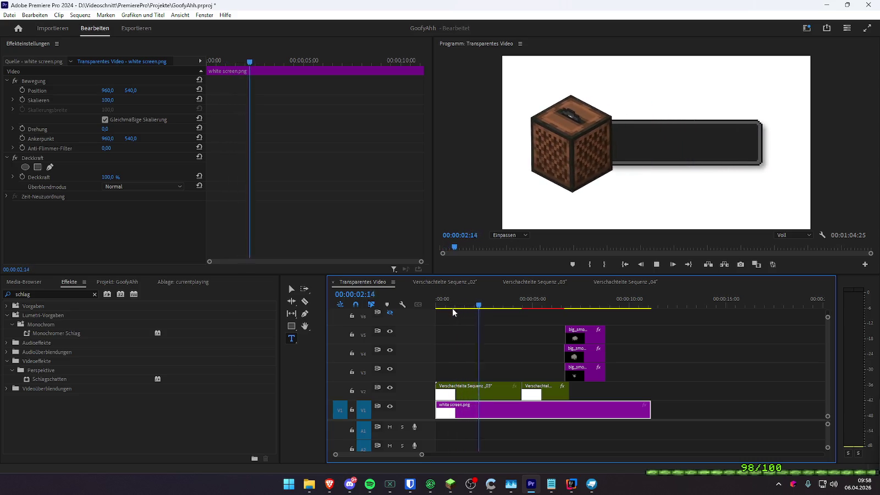
key("space")
mouse_move(469, 308)
left_mouse_down()
mouse_move(515, 310)
mouse_move(462, 314)
left_mouse_up()
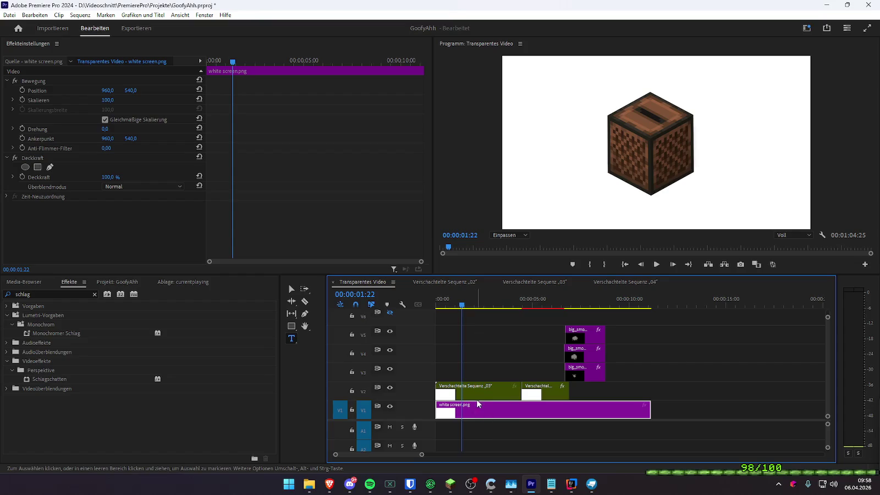
left_click(542, 282)
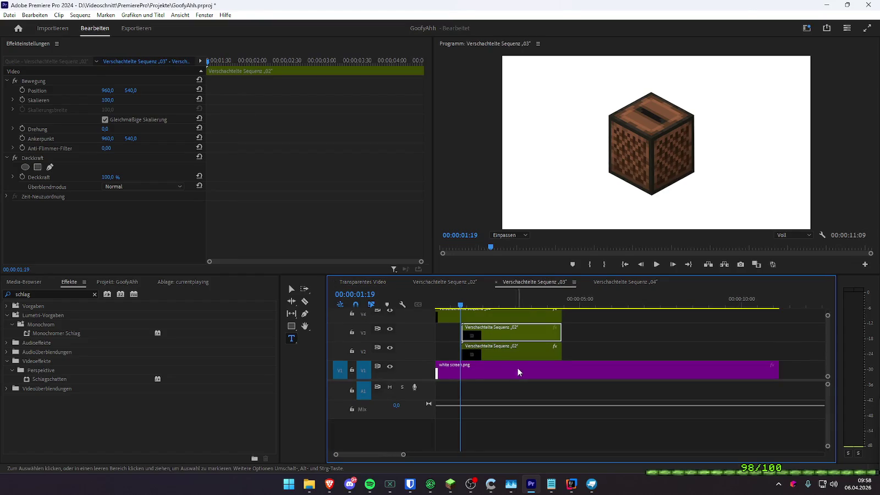
- Apply the Schlagschatten drop shadow to the jukebox cube clip on V4
left_click(458, 318)
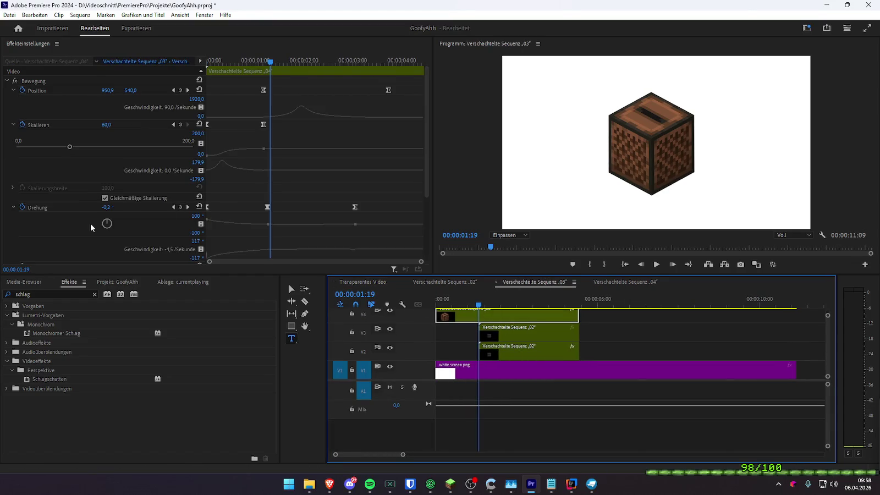
scroll(72, 225, "down", 3)
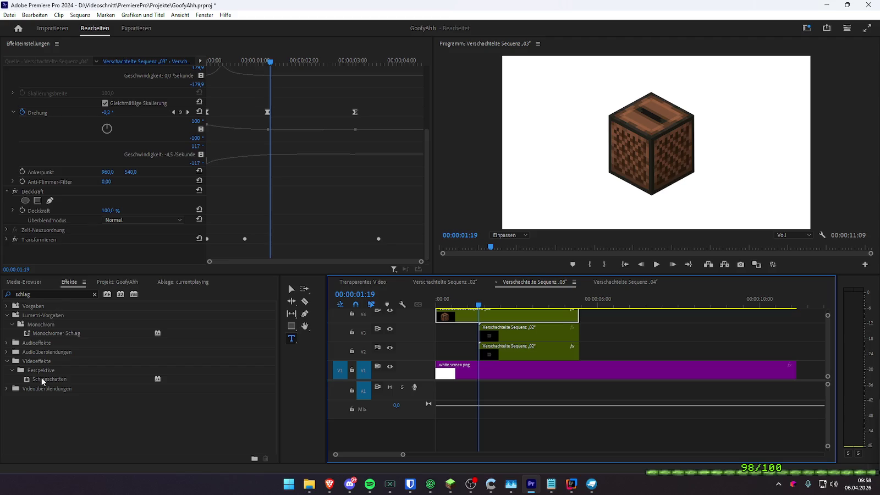
left_click_drag(45, 379, 133, 233)
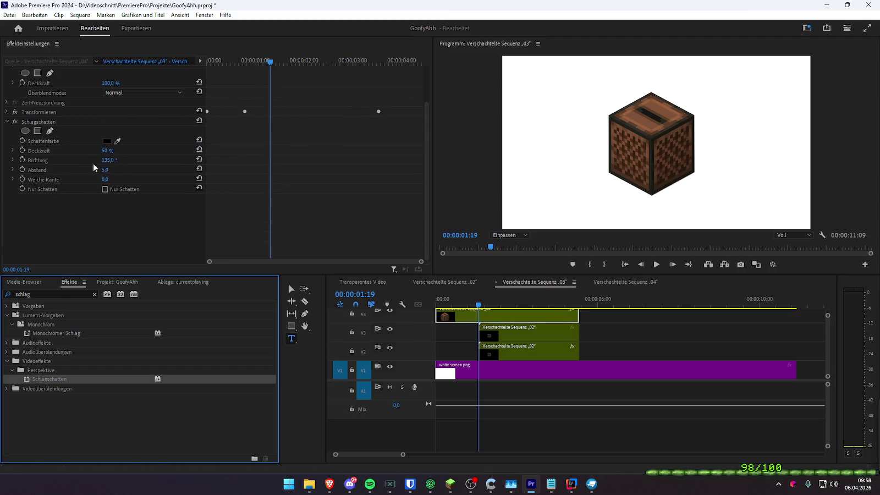
- Set the drop shadow to 90% opacity, distance 50 and softness 120
left_click_drag(105, 151, 90, 150)
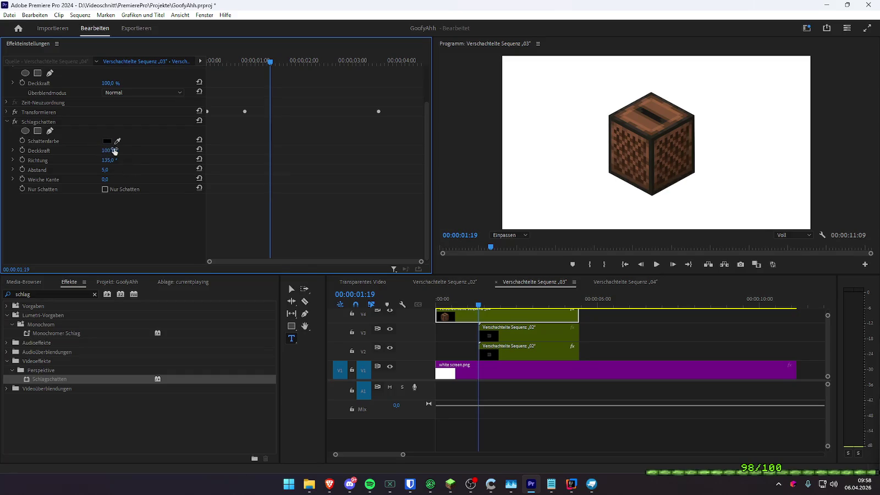
mouse_move(104, 171)
left_mouse_down()
mouse_move(146, 179)
mouse_move(107, 169)
mouse_move(123, 169)
left_mouse_up()
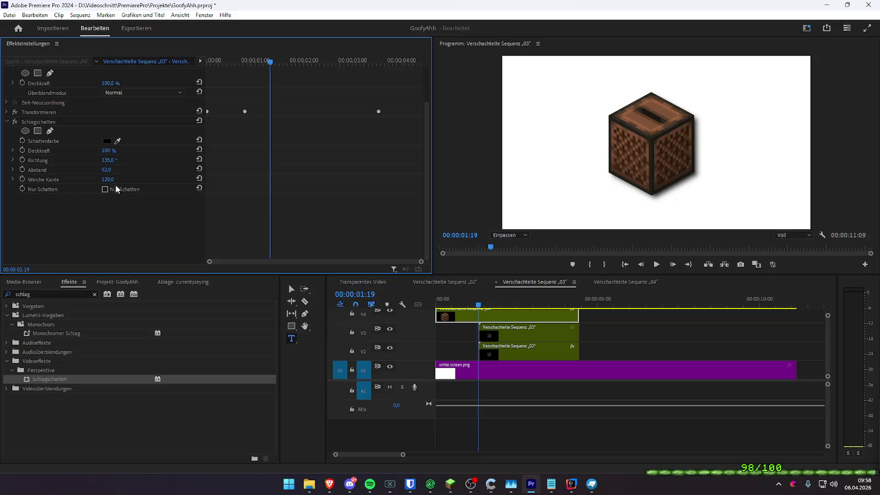
type("40")
key("Return")
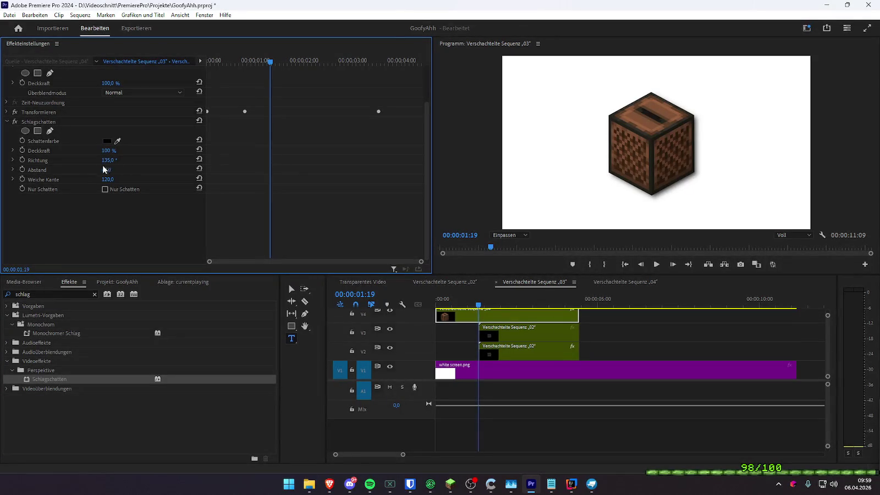
type("90")
key("Return")
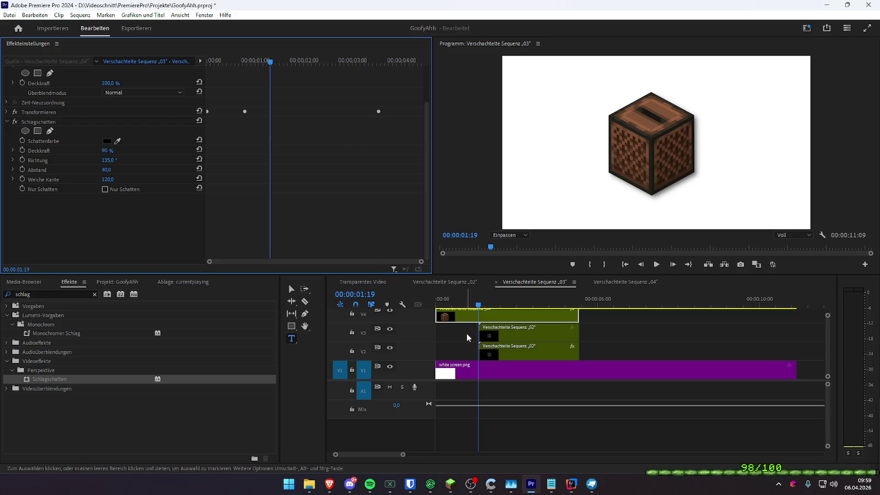
left_click_drag(477, 304, 518, 304)
left_click(108, 179)
key("Return")
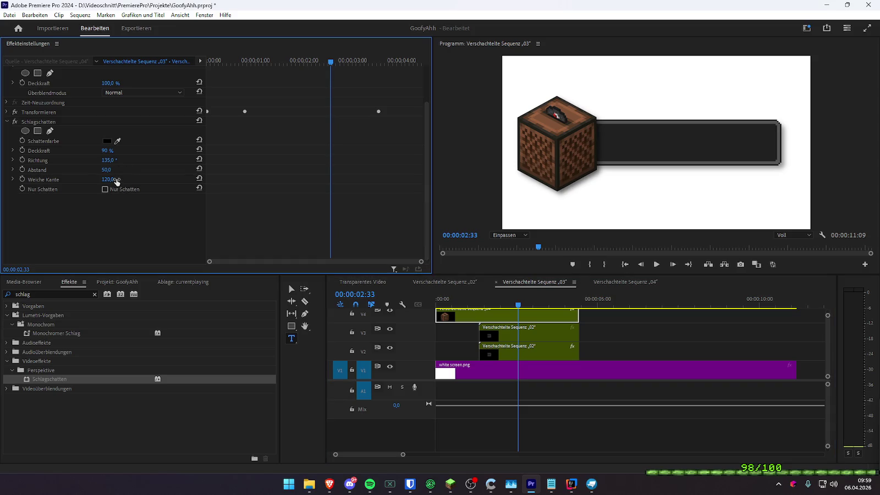
- Play the shadowed jukebox animation from the sequence start several times
left_click_drag(481, 299, 440, 301)
key("space")
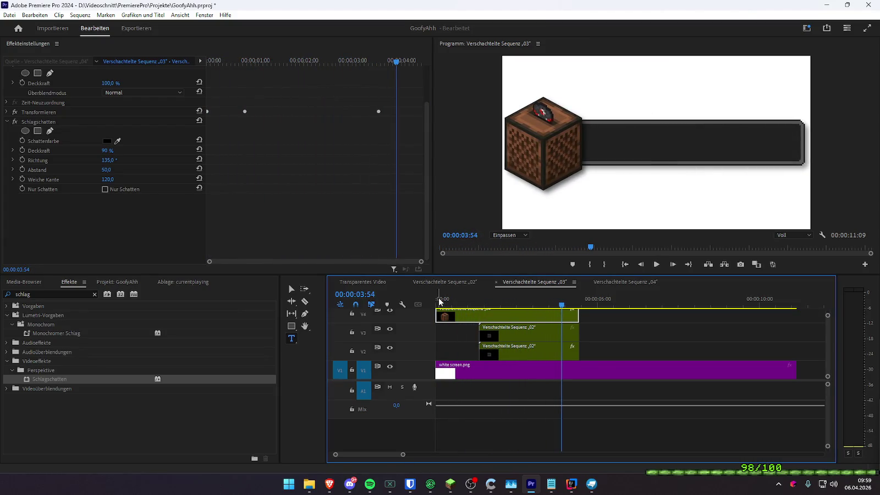
key("space")
left_click(440, 300)
key("space")
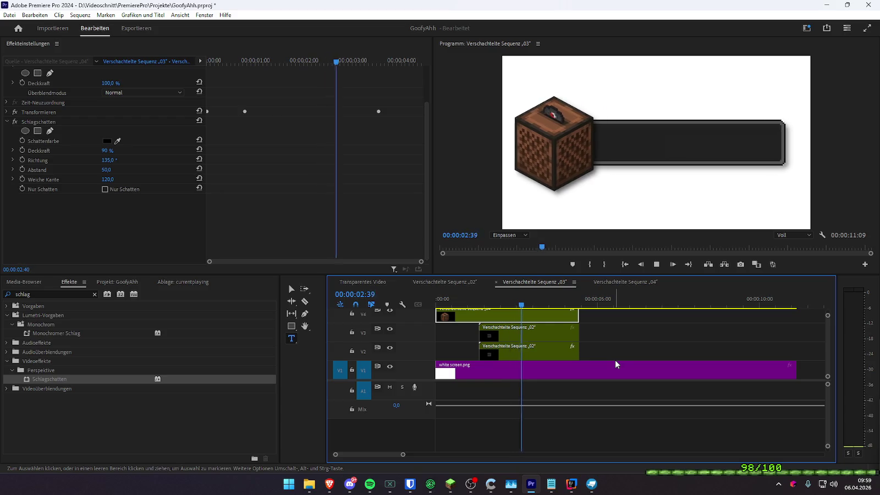
key("space")
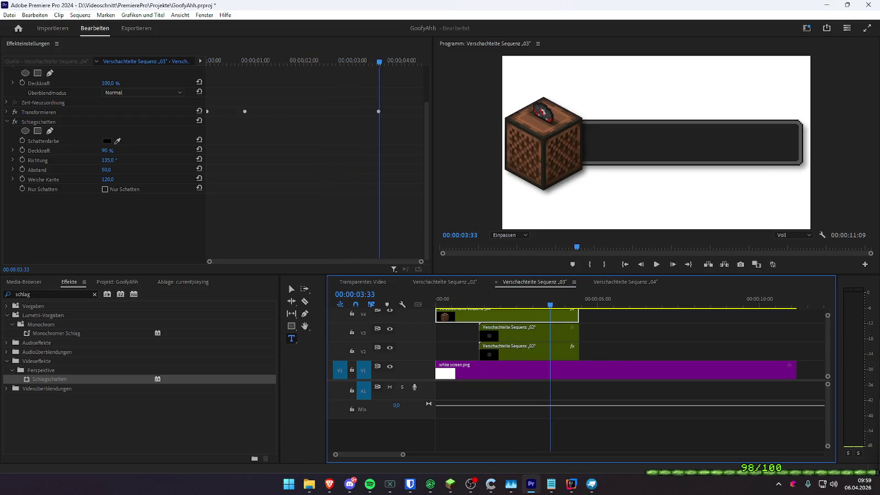
key("Home")
key("space")
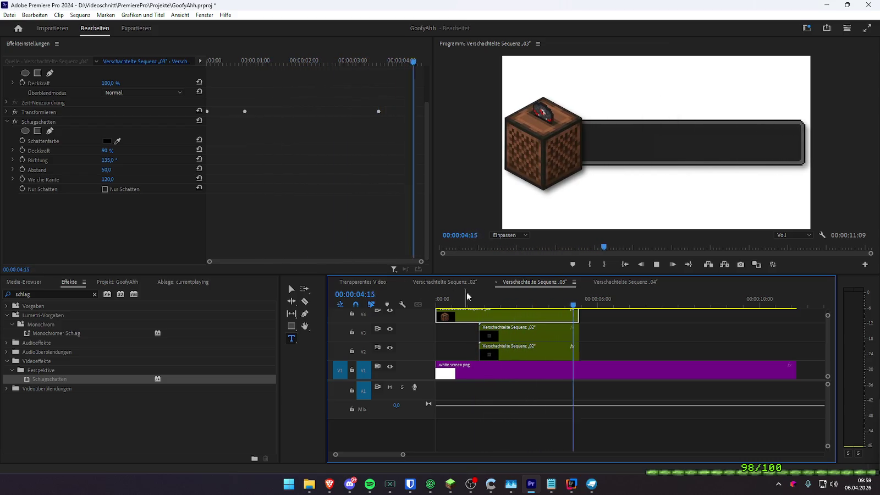
- Delete the white screen.png background clip, then undo the deletion
left_click(458, 374)
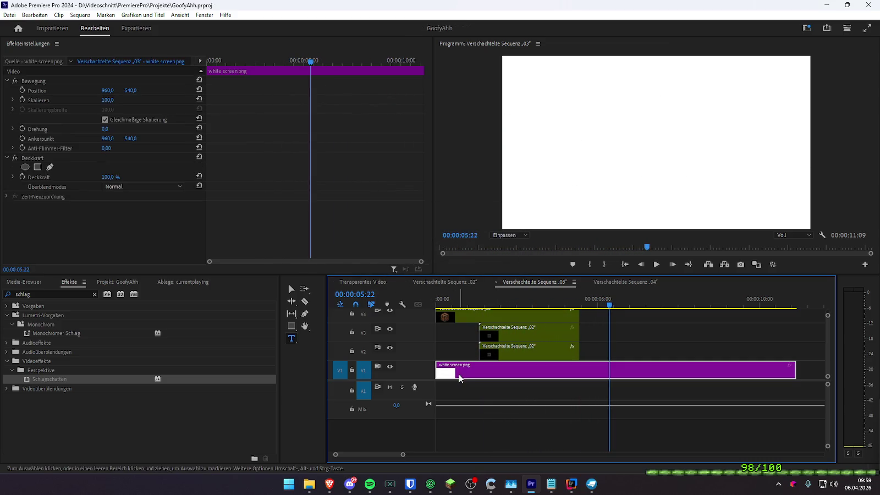
key("Delete")
key("ctrl+z")
left_click(363, 281)
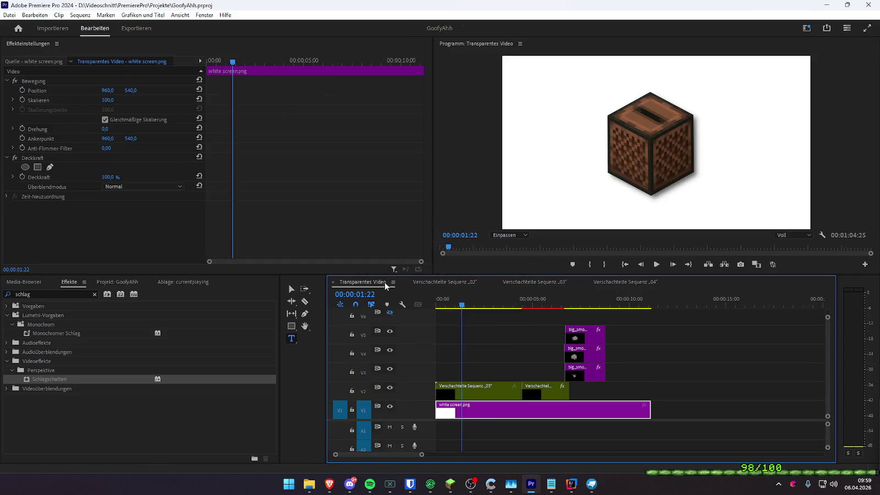
key("space")
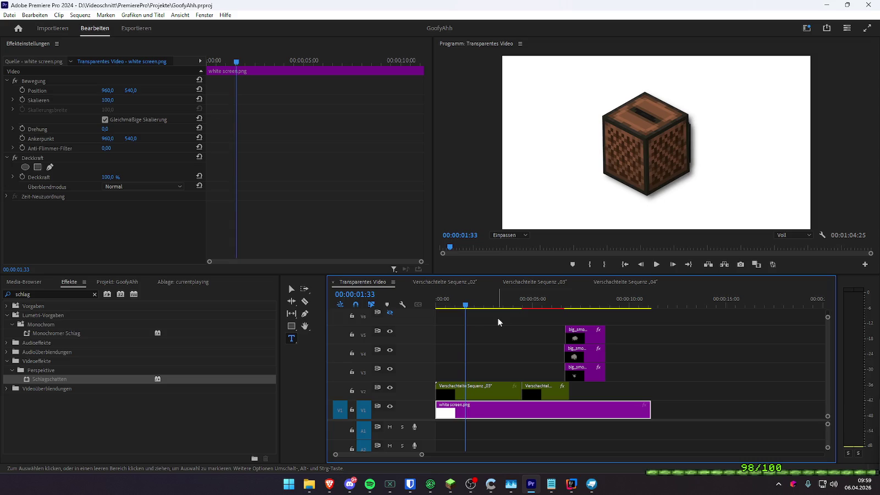
key("space")
key("space")
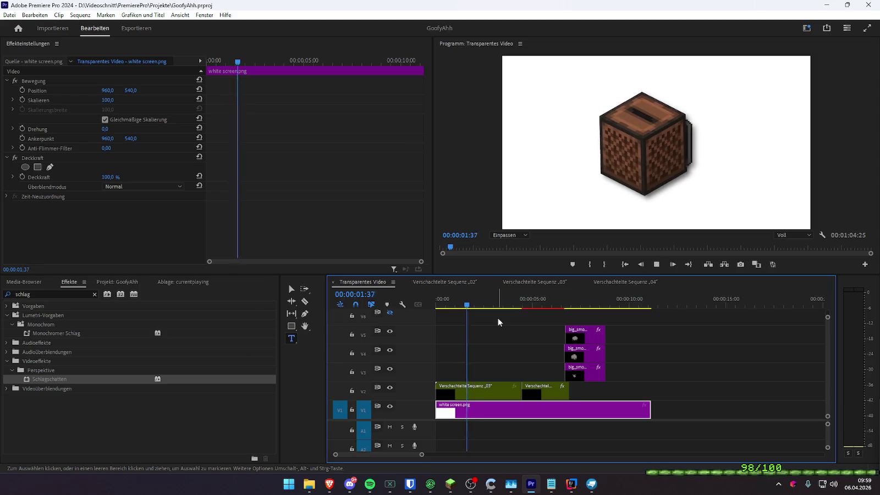
mouse_move(487, 306)
left_mouse_down()
mouse_move(457, 308)
mouse_move(495, 309)
left_mouse_up()
key("Home")
key("space")
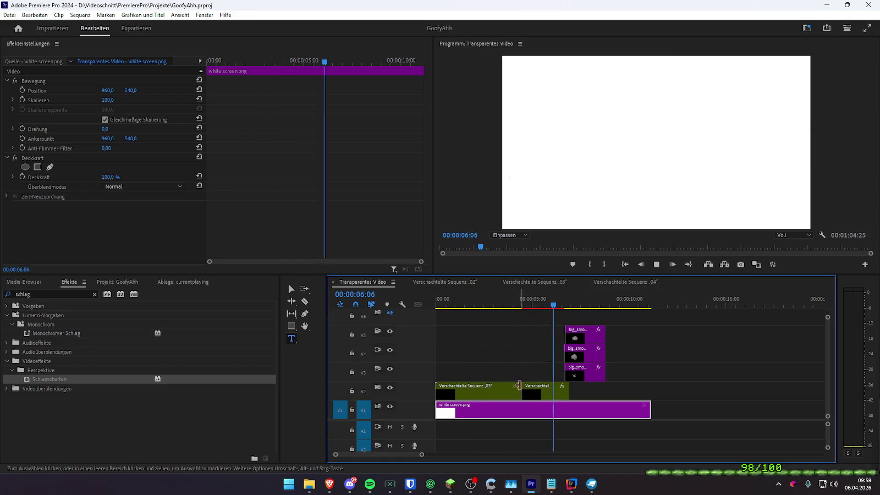
left_click(537, 394)
- Remove the gap so the second V2 nested clip directly follows the first
right_click(537, 394)
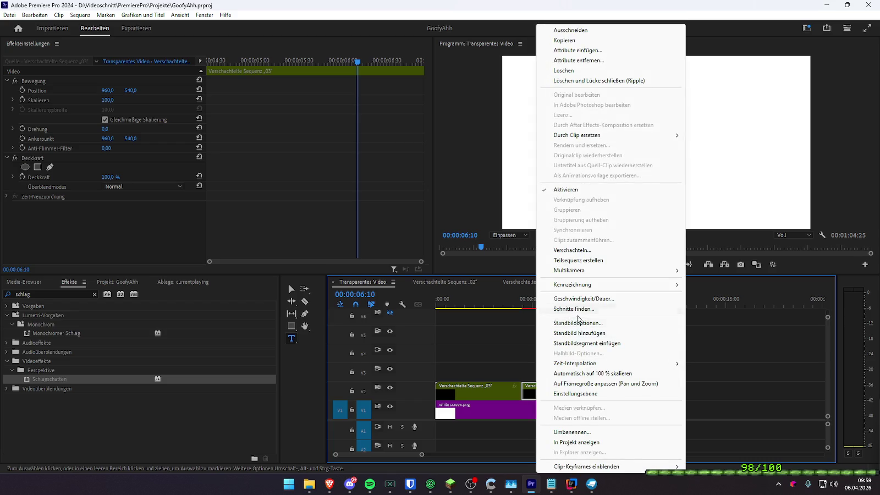
left_click(579, 299)
key("Return")
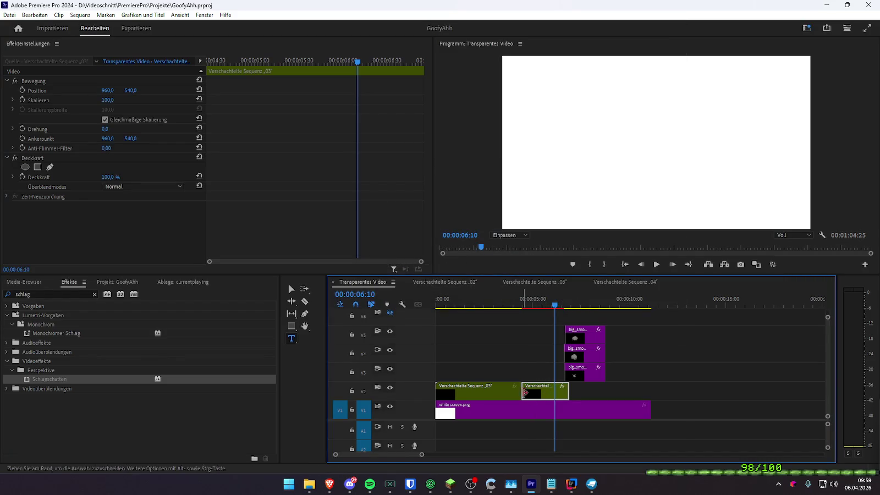
key("Delete")
mouse_move(471, 387)
left_mouse_down()
mouse_move(577, 394)
mouse_move(561, 391)
left_mouse_up()
- Retime the second V2 clip to reversed 180% speed (00:00:02:28) and play the ending
right_click(561, 392)
left_click(615, 299)
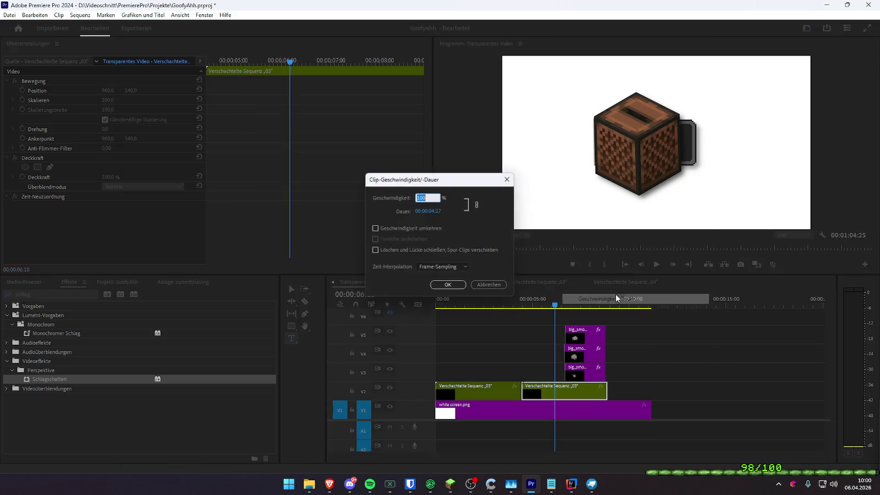
left_click(446, 285)
left_click(518, 304)
key("space")
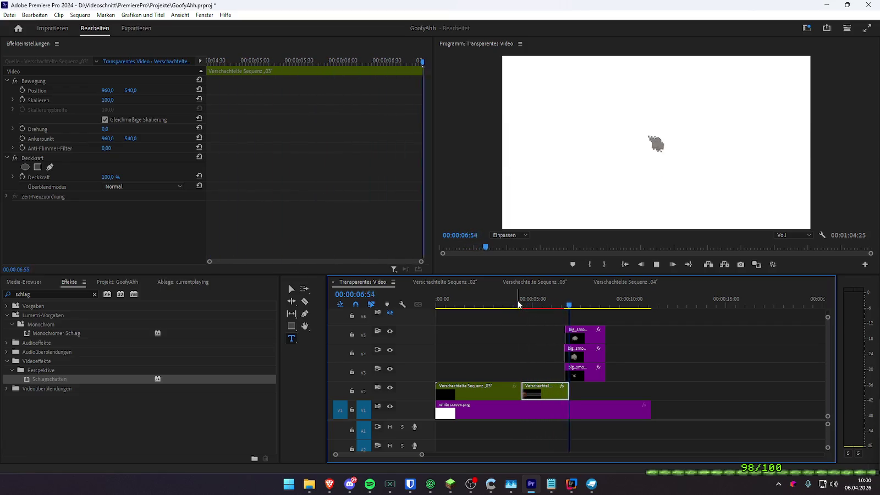
left_click(501, 305)
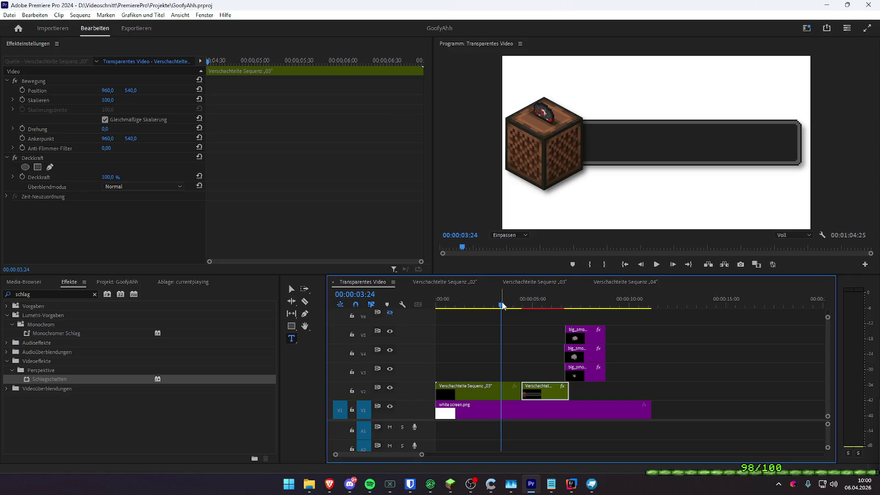
- Set the export save location to D:\Videoschnitt\Render
key("ctrl+m")
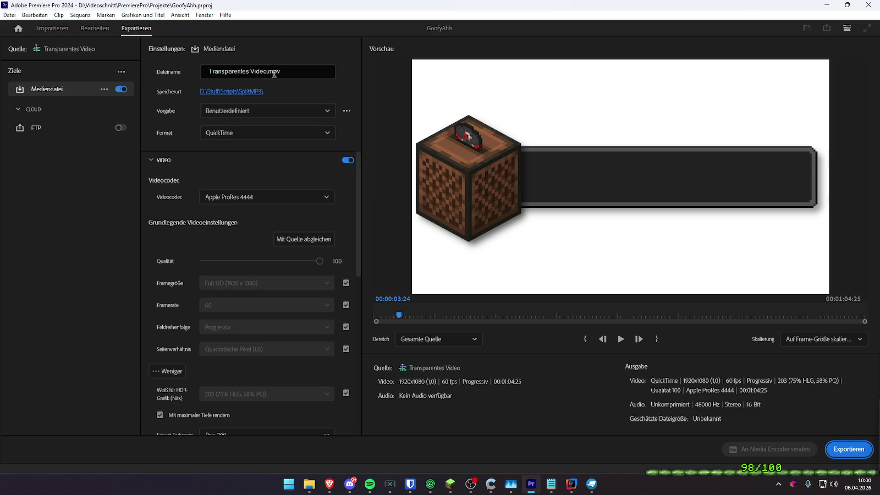
left_click(246, 93)
scroll(214, 220, "down", 3)
left_click(220, 172)
double_click(281, 261)
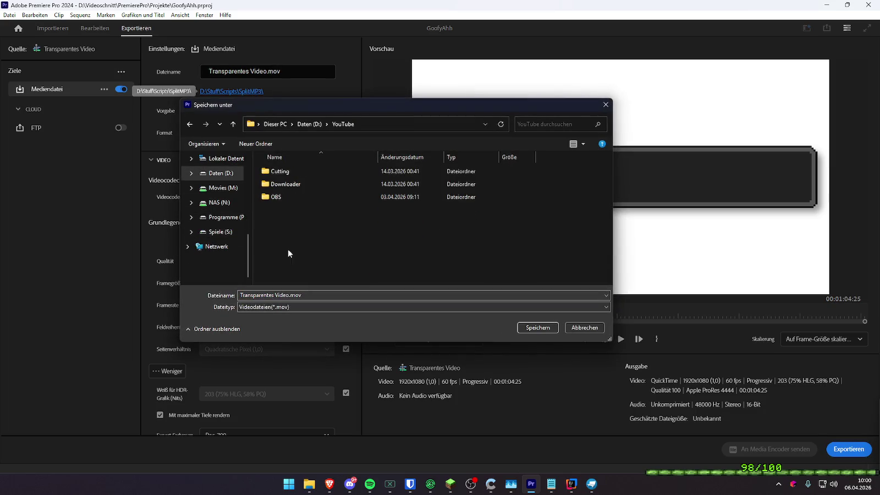
double_click(282, 171)
key("alt+Up")
key("alt+Up")
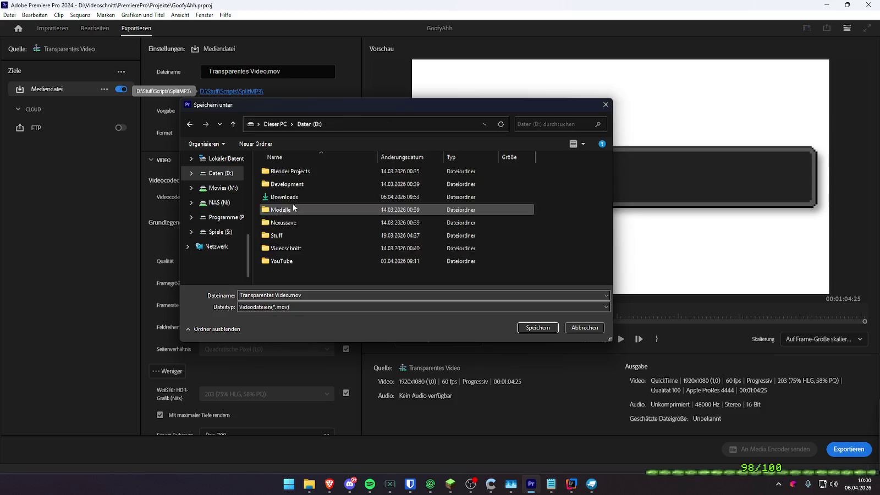
double_click(293, 247)
double_click(284, 187)
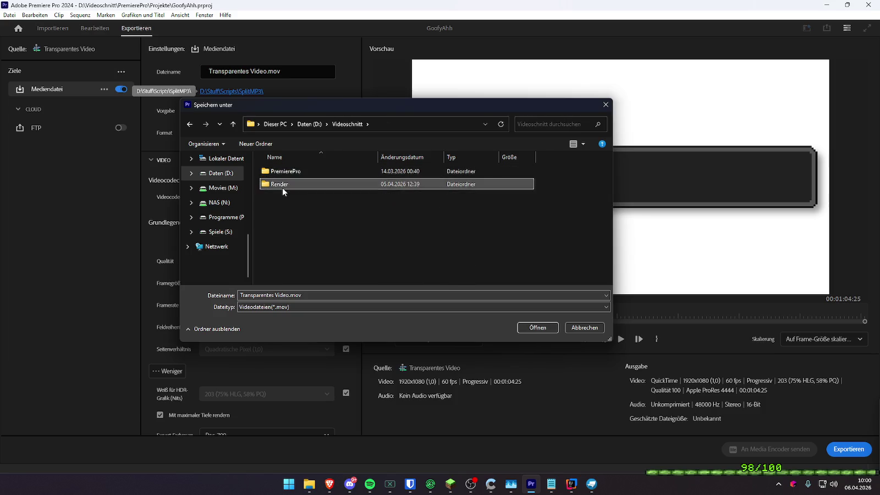
left_click(528, 327)
- Choose H.264 as the export format with Maximum Render Quality enabled
left_click(293, 67)
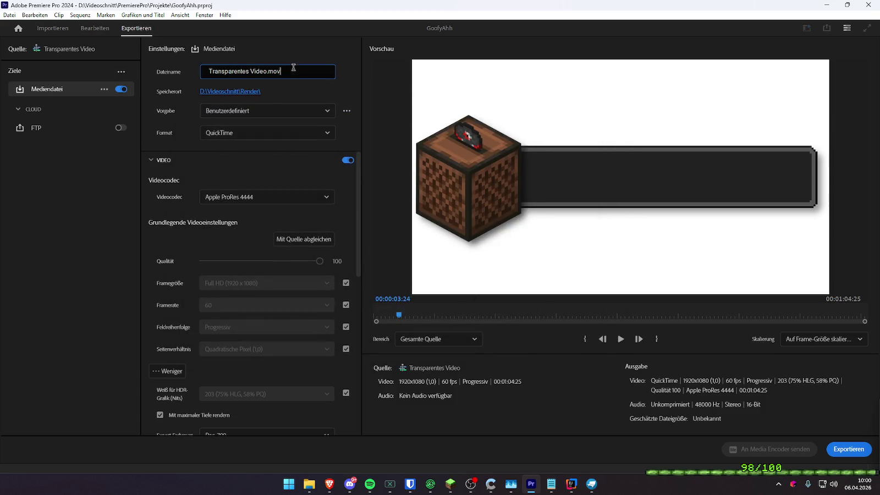
left_click(247, 132)
scroll(247, 188, "down", 3)
scroll(247, 188, "up", 3)
left_click(241, 216)
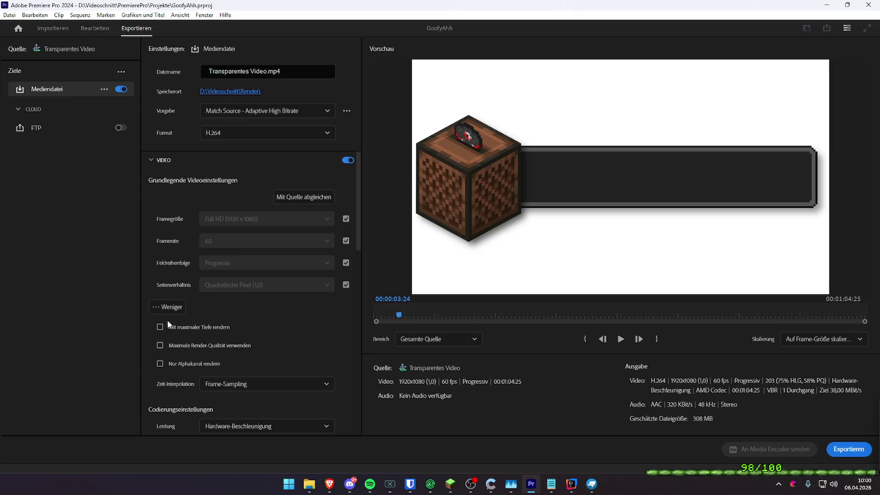
left_click(160, 345)
- Use CBR bitrate encoding at a 30 Mbit/s target and return to editing
scroll(148, 343, "down", 5)
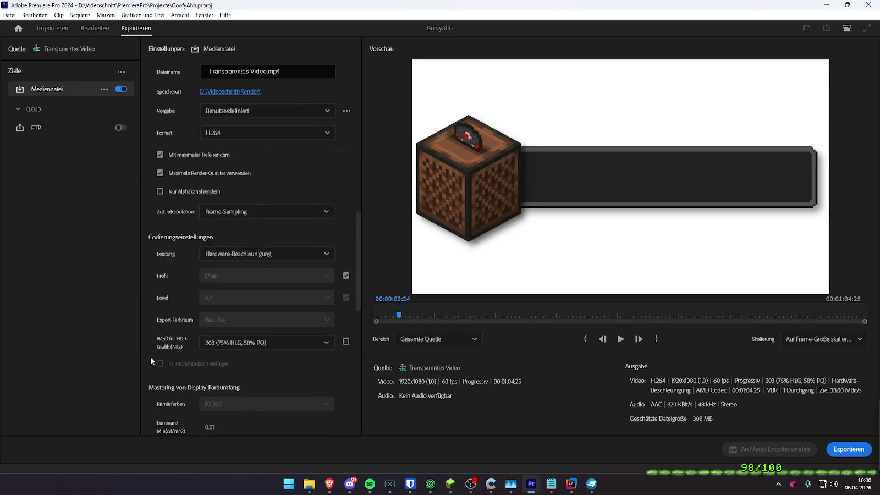
scroll(153, 357, "down", 5)
left_click(259, 311)
left_click(319, 330)
left_click(336, 335)
type("3")
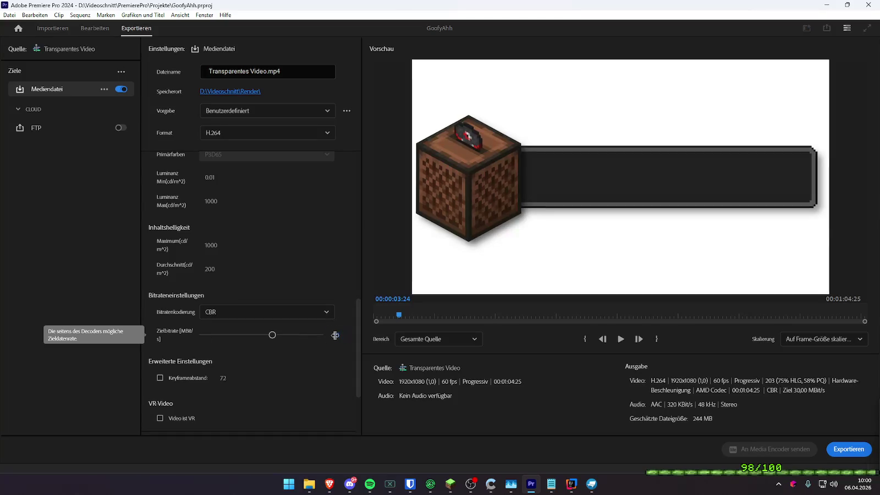
left_click(335, 335)
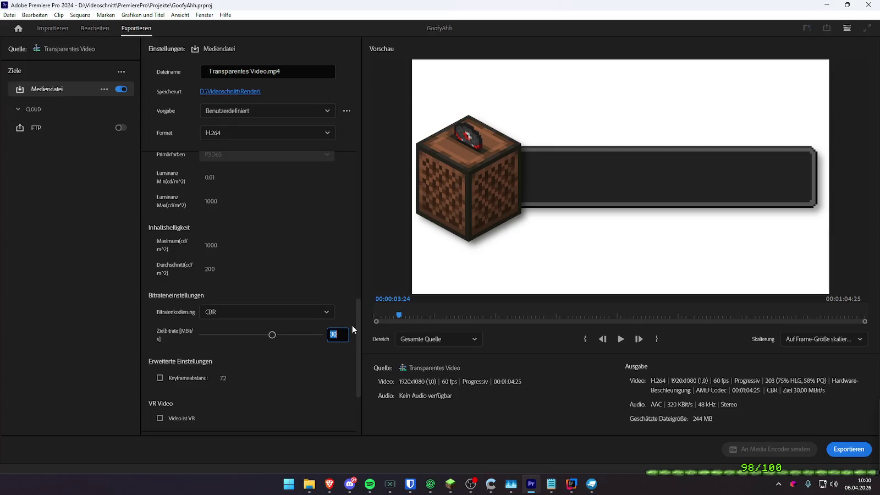
key("Return")
scroll(321, 263, "up", 3)
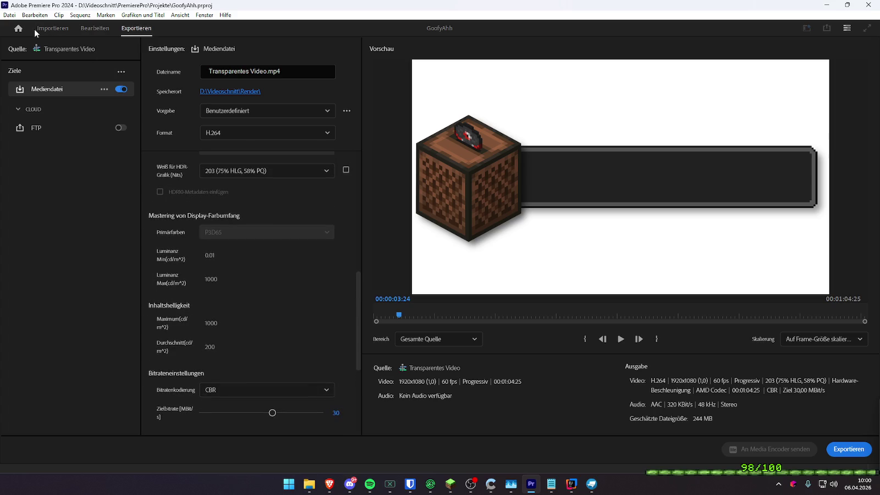
left_click(91, 27)
scroll(567, 352, "down", 3)
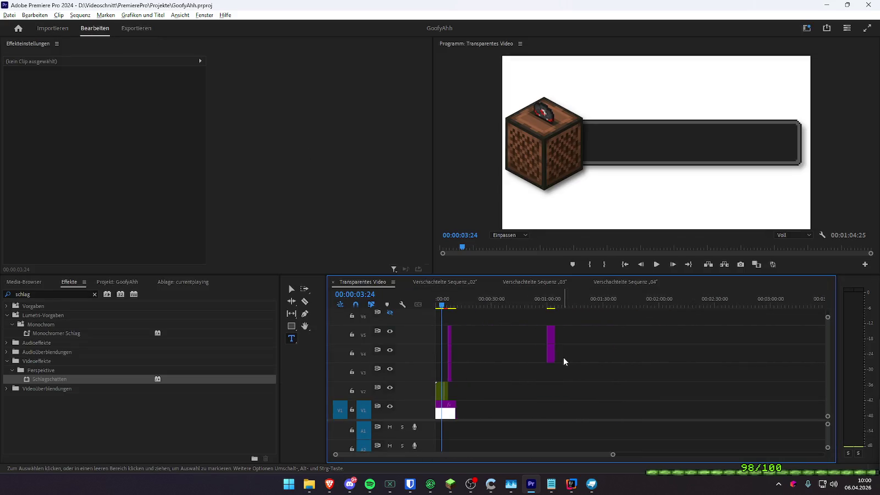
- Scrub the sequence playhead to 00:00:08:35
left_click(551, 306)
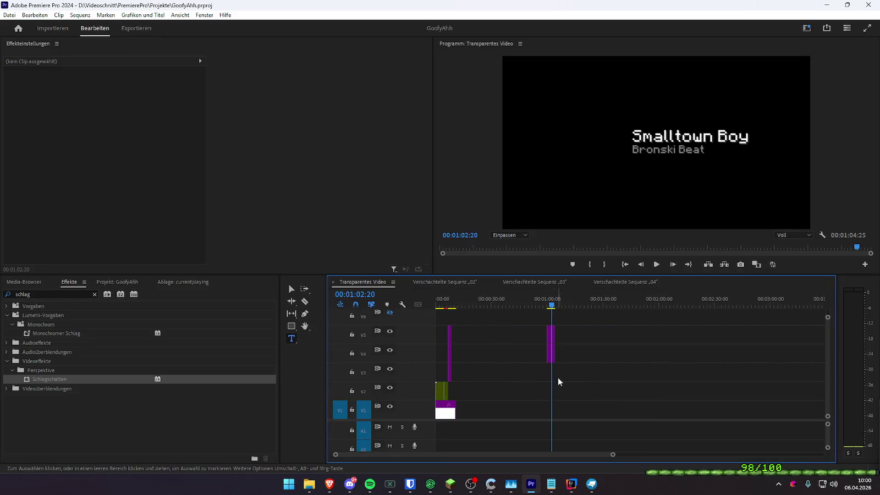
scroll(558, 377, "up", 4)
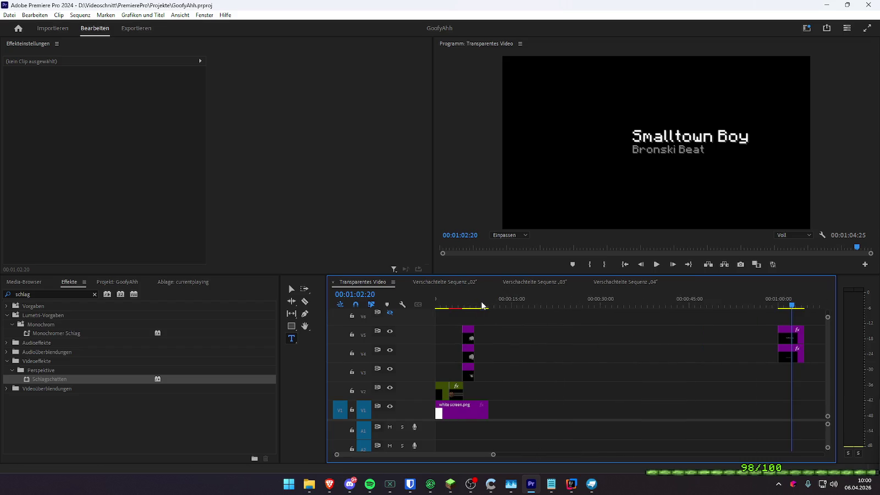
left_click(481, 305)
scroll(492, 349, "up", 5)
mouse_move(511, 306)
left_mouse_down()
mouse_move(528, 302)
mouse_move(467, 303)
mouse_move(571, 310)
mouse_move(551, 309)
mouse_move(562, 312)
left_mouse_up()
- Cut the V3–V5 smoke clips at 8:35, delete the pieces after the cut, and save the project
left_click_drag(588, 377, 562, 322)
key("ctrl+k")
left_click_drag(586, 372, 569, 328)
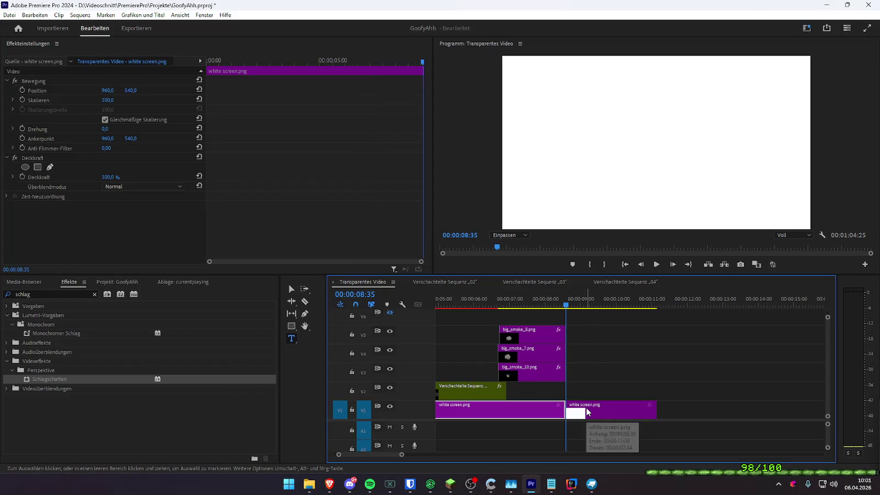
key("Delete")
key("Left")
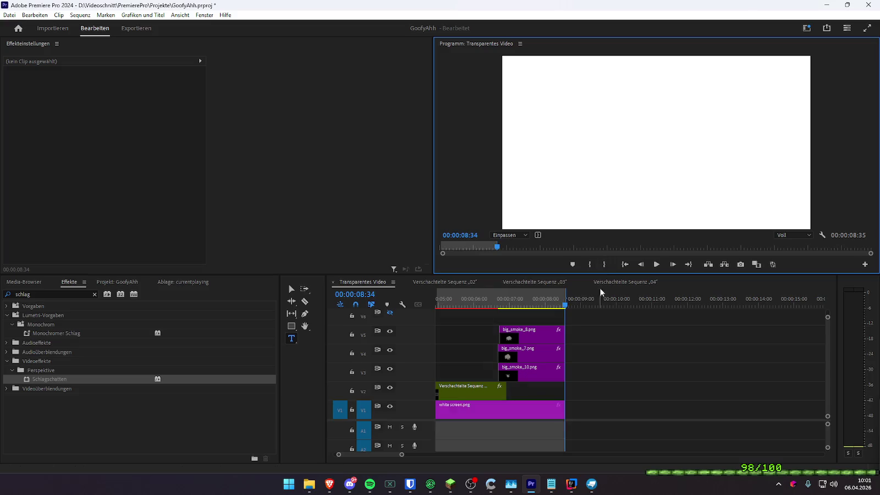
scroll(588, 380, "down", 2)
key("ctrl+s")
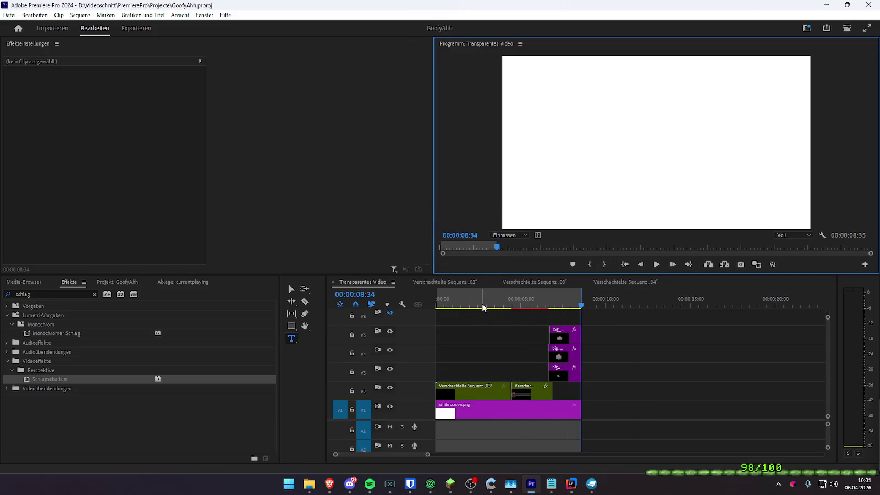
key("ctrl+m")
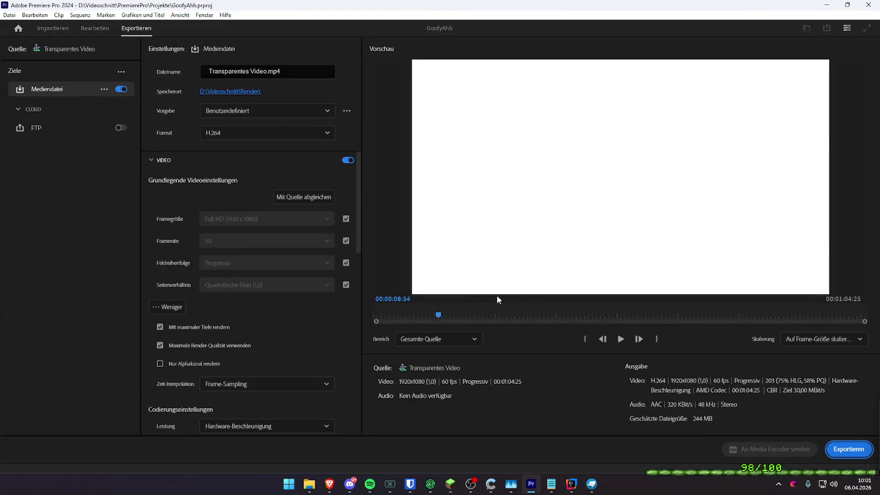
- Set an out point at 8:35 so the export range becomes Source In/Out
left_click(439, 339)
left_click(442, 355)
key("o")
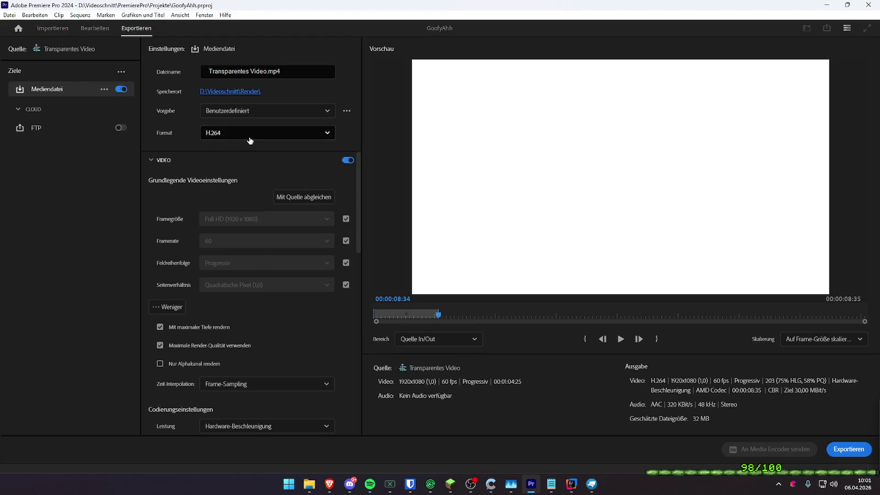
- Name the output file 'current playing' and export it as H.264
left_click_drag(269, 72, 202, 77)
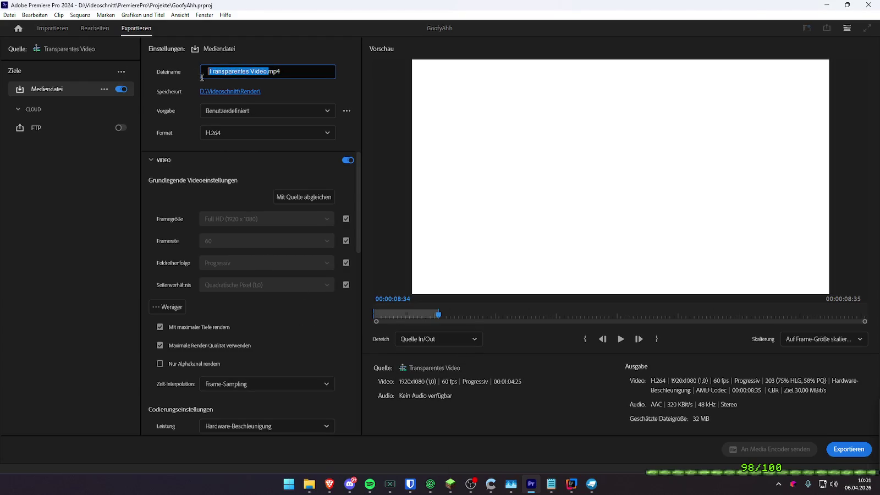
key("ctrl+a")
type("curre")
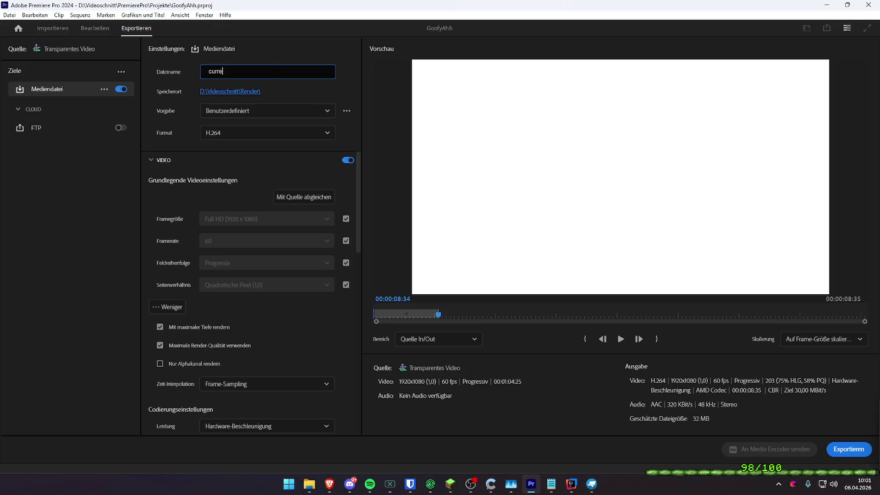
type("nt playing")
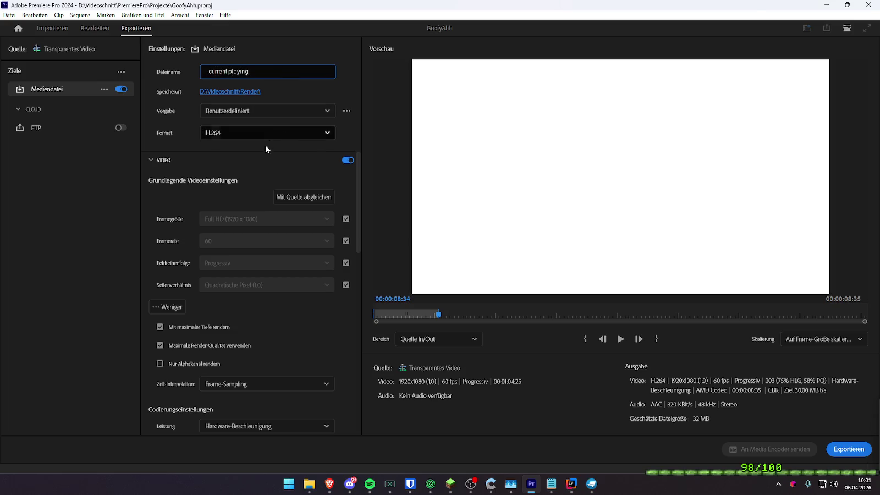
left_click(845, 449)
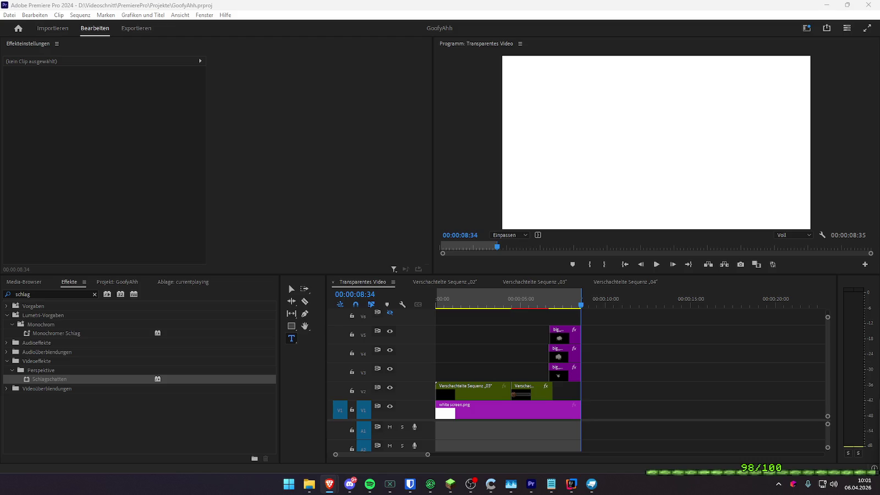
key("alt+Tab")
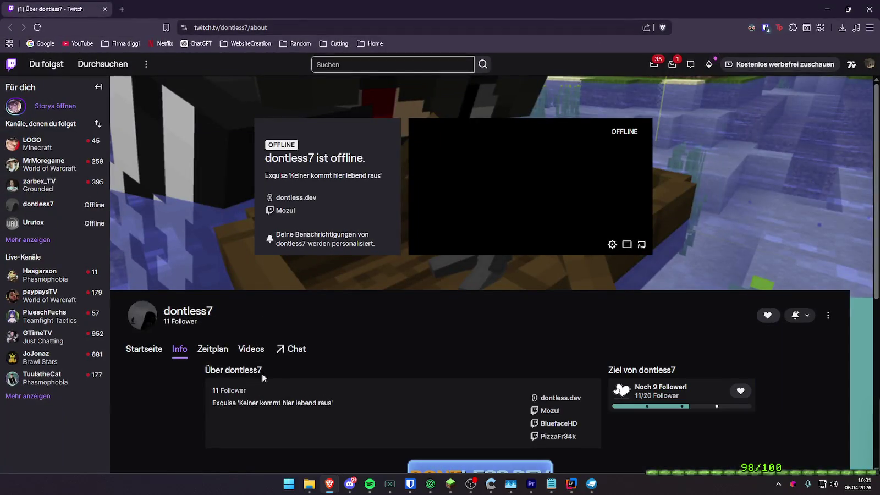
- Open the website linked on the Twitch About page, return to the Twitch tab, and minimize Brave
scroll(303, 323, "down", 3)
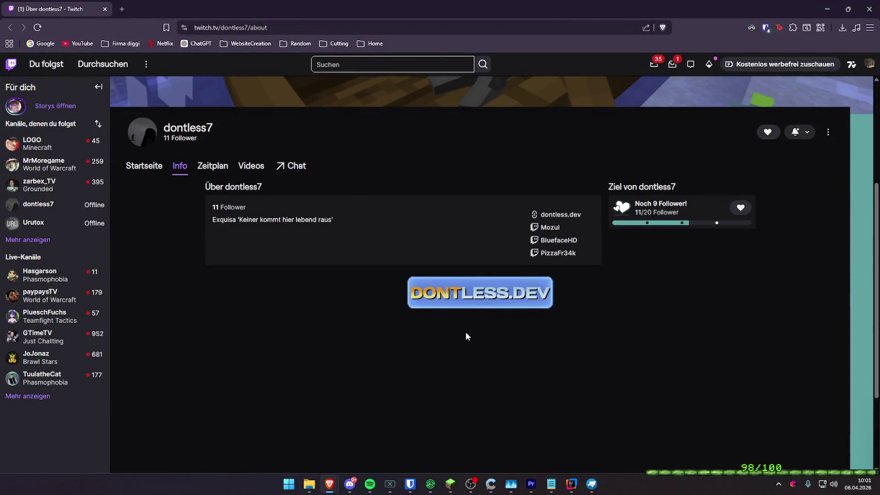
scroll(453, 314, "down", 2)
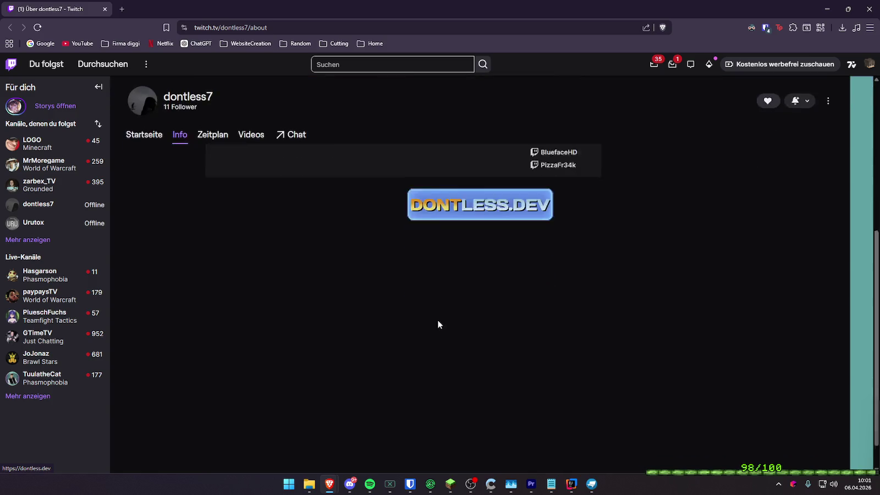
scroll(439, 324, "up", 5)
left_click(481, 437)
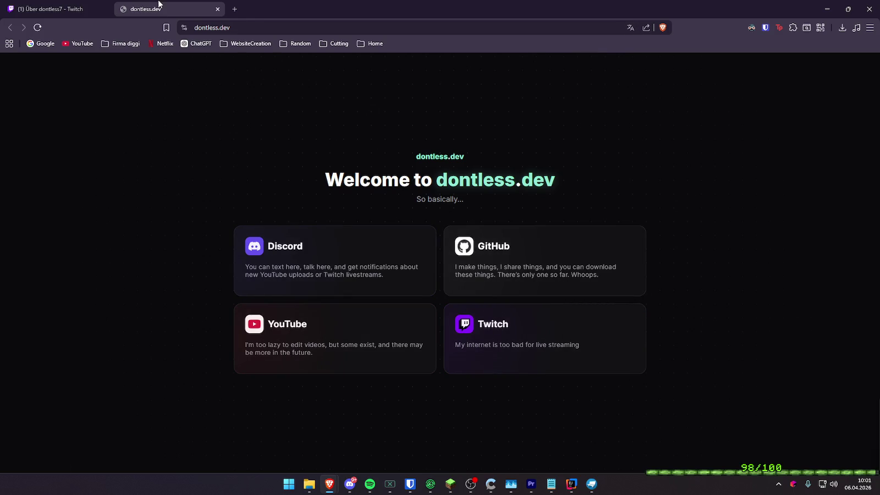
key("ctrl+Tab")
left_click(827, 8)
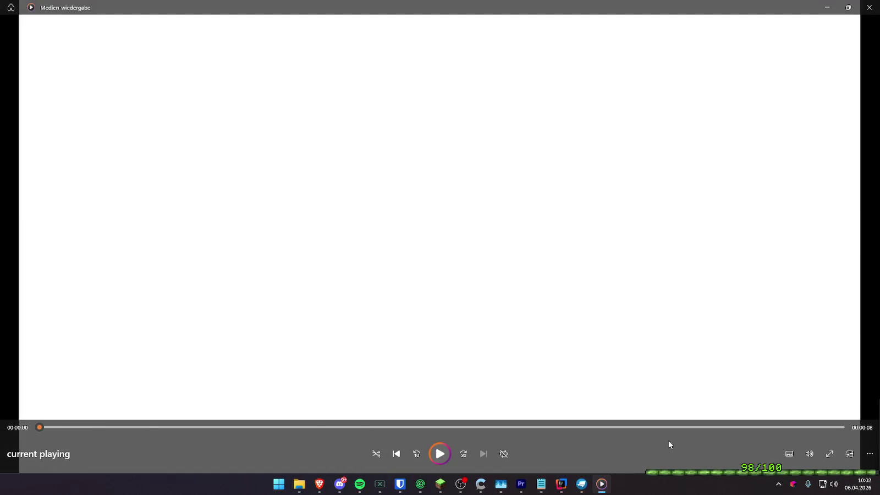
- Play the exported 'current playing' video full screen, then close Media Player
left_click(829, 455)
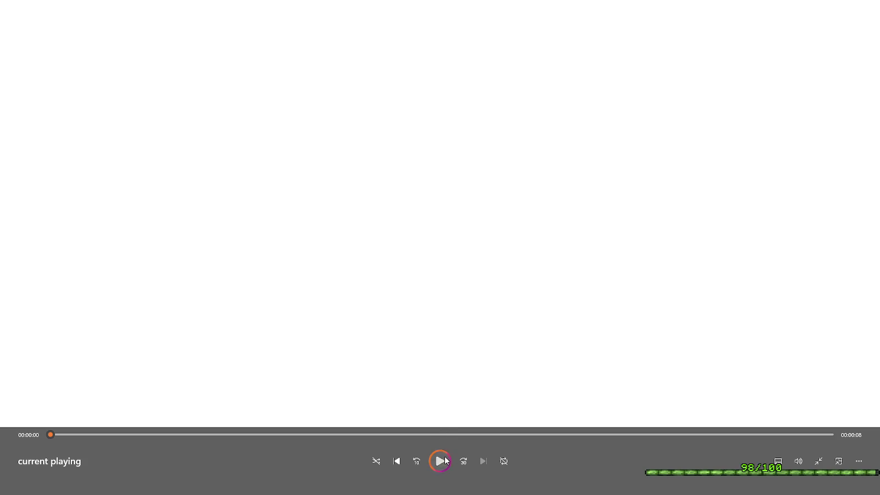
left_click(446, 461)
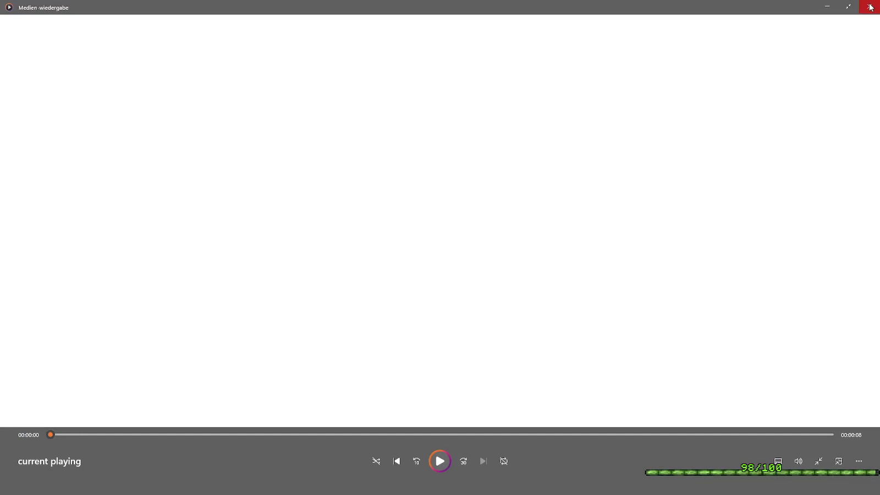
left_click(870, 7)
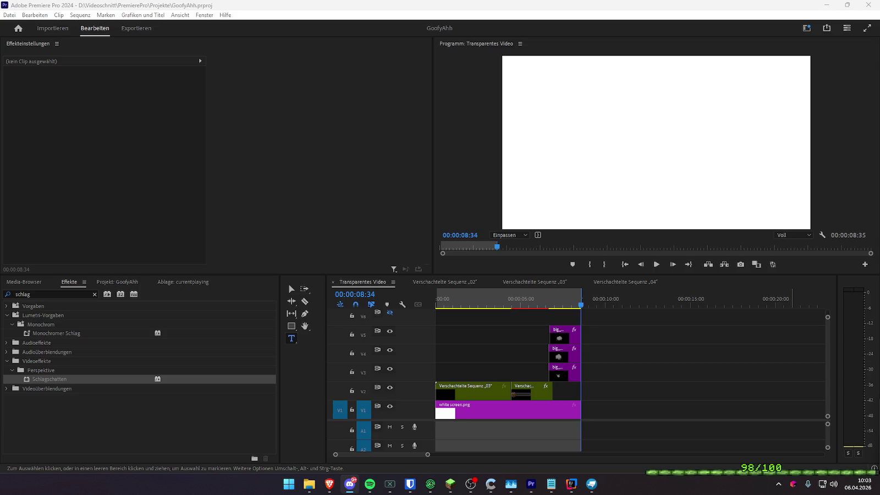
- Hide the white screen.png background on V1 and save the project
left_click_drag(504, 304, 477, 304)
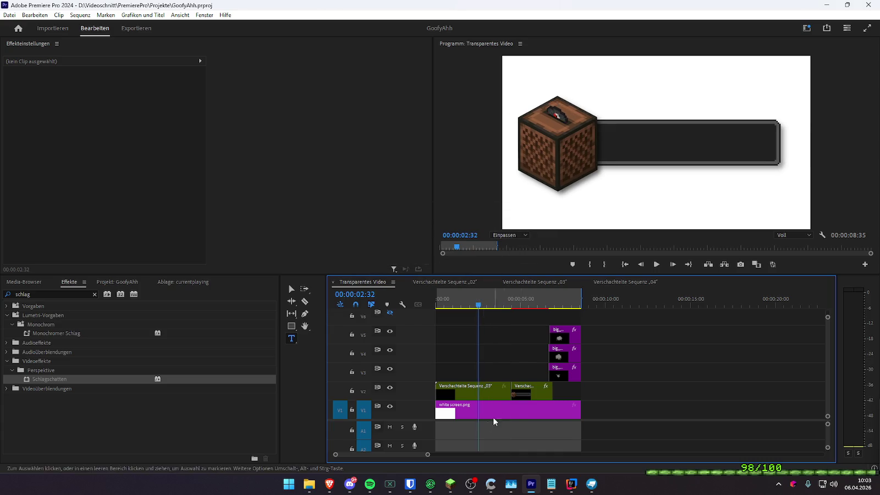
left_click(390, 406)
left_click(467, 305)
key("ctrl+s")
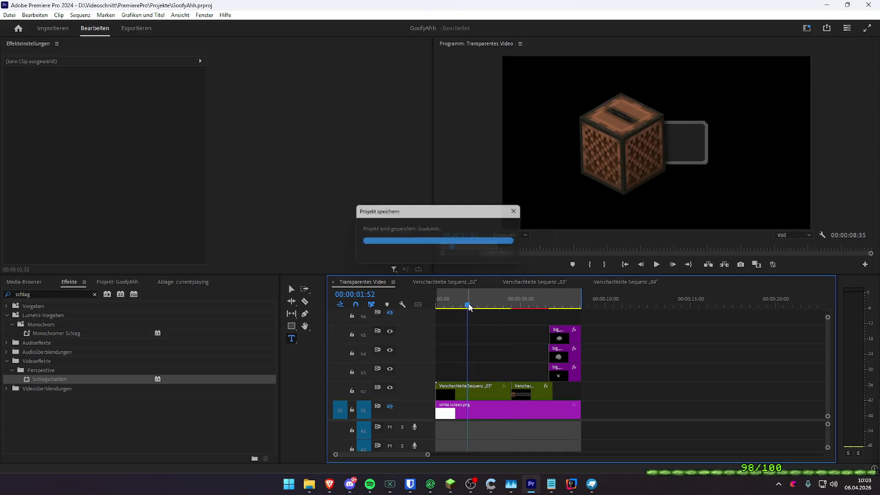
- Play and frame-step through the jukebox banner's entrance over the black background
left_click_drag(468, 307, 436, 305)
key("space")
key("space")
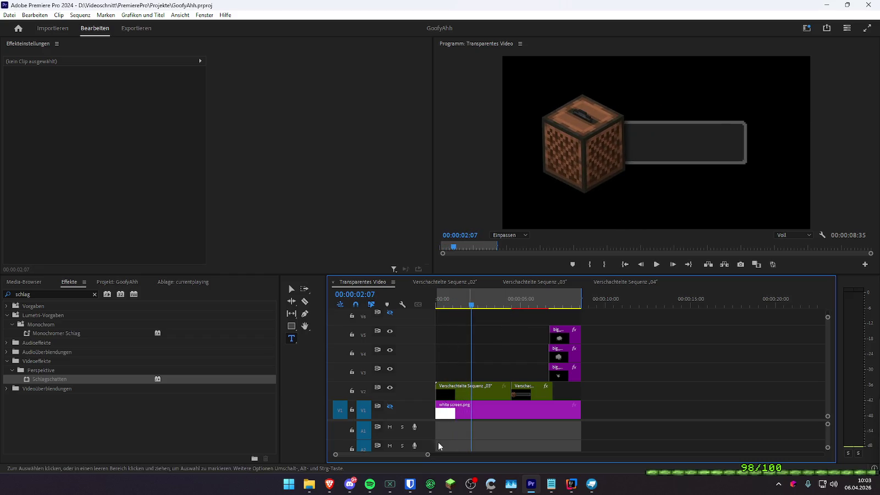
mouse_move(468, 306)
left_mouse_down()
mouse_move(460, 306)
mouse_move(468, 308)
left_mouse_up()
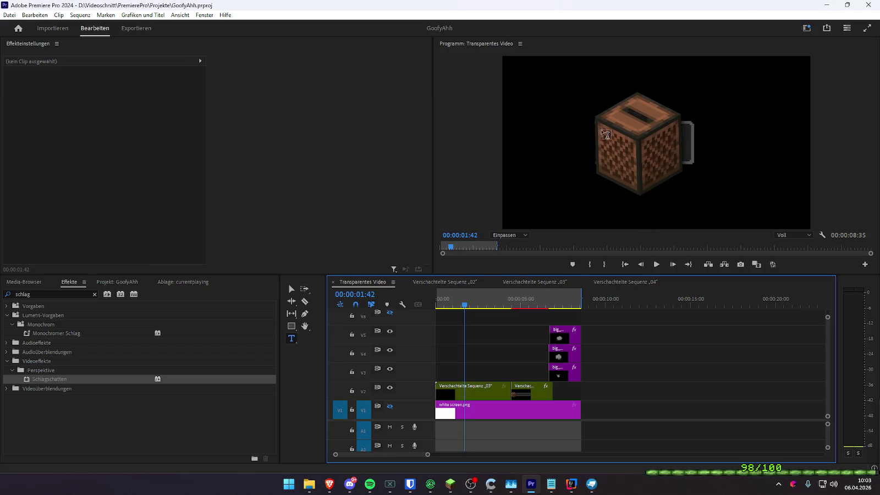
key("Right")
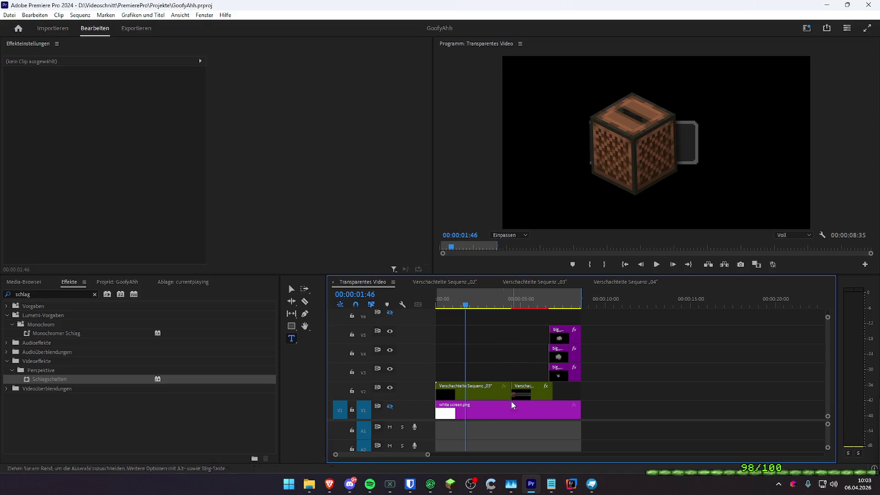
double_click(466, 390)
- Open nested sequence 02 and toggle the banner bar's Mask (1) outline in the preview
double_click(522, 332)
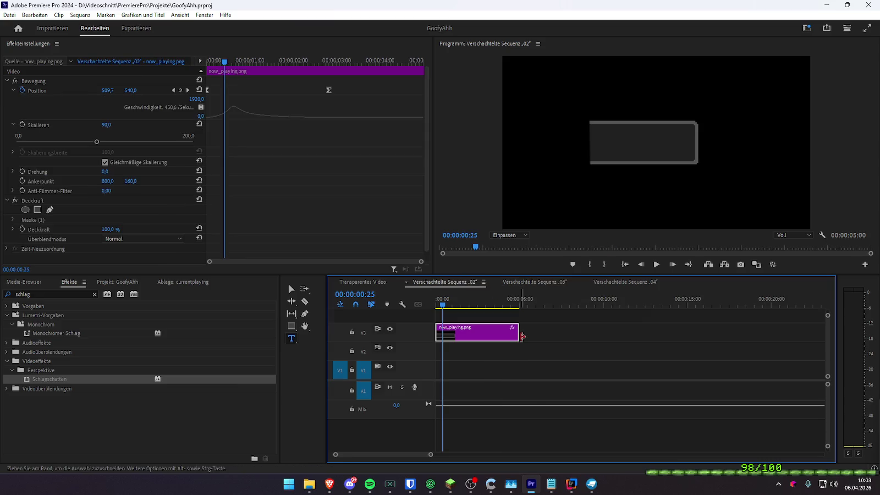
scroll(143, 210, "down", 1)
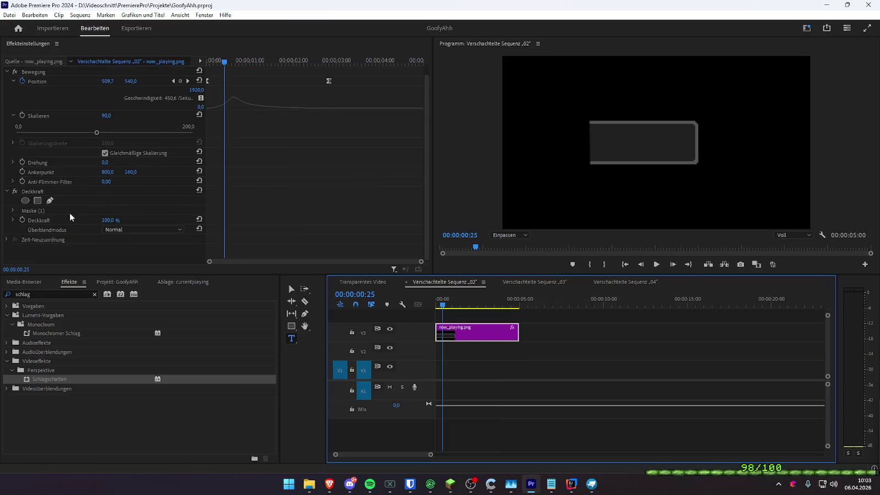
left_click(37, 210)
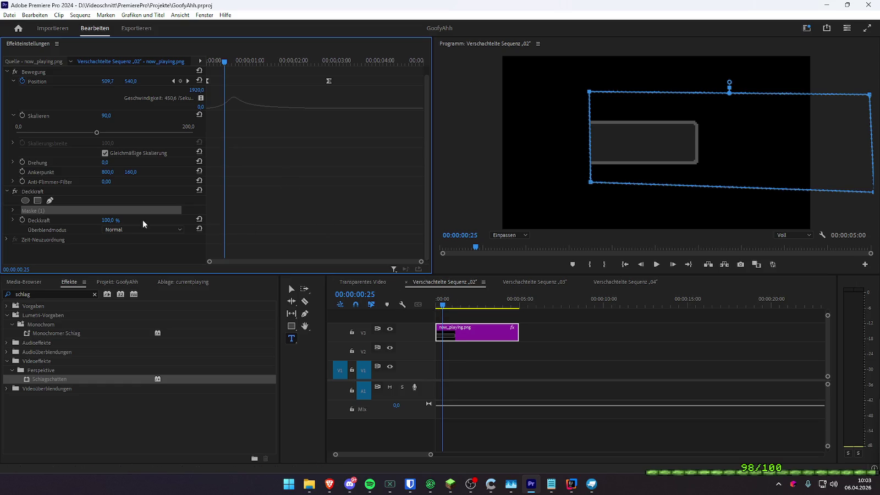
left_click(44, 192)
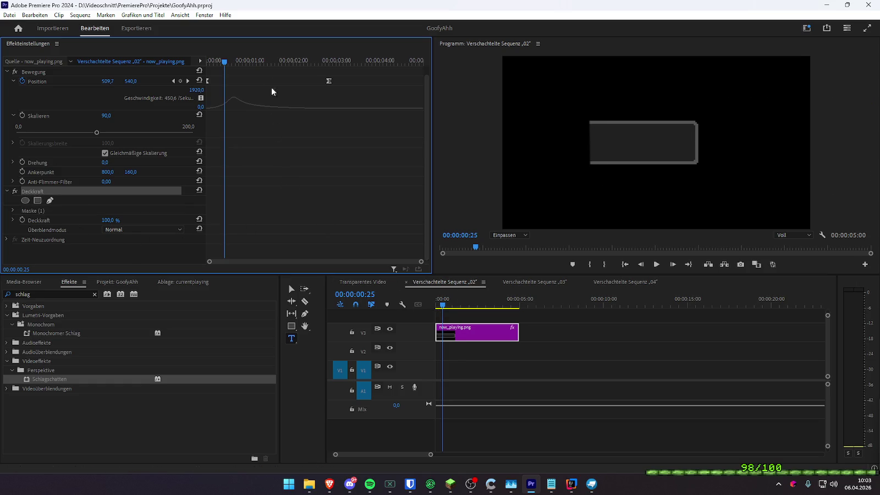
- Scrub the bar's slide-in animation from the start with the mask outline visible
key("Home")
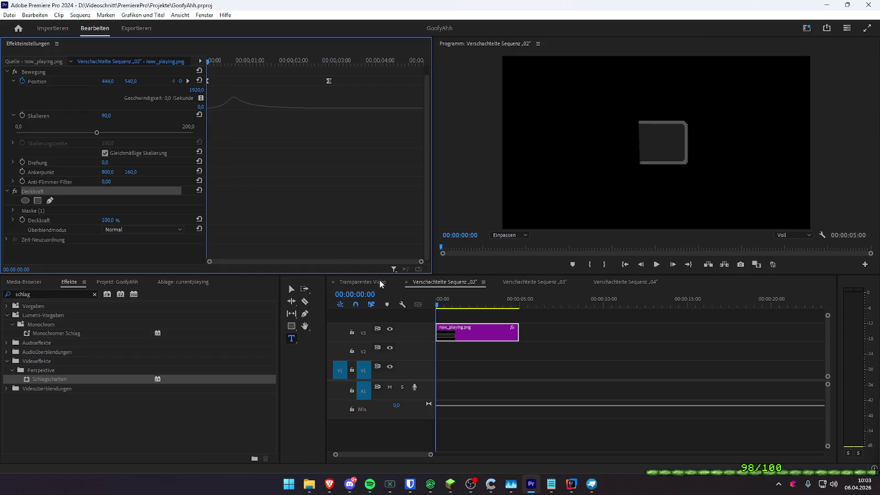
mouse_move(444, 305)
left_mouse_down()
mouse_move(452, 305)
mouse_move(445, 306)
left_mouse_up()
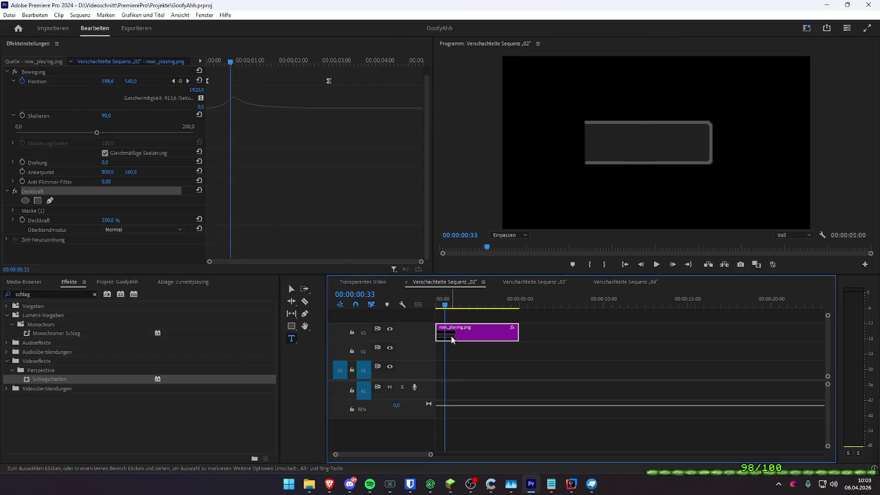
left_click(47, 210)
mouse_move(443, 305)
left_mouse_down()
mouse_move(434, 308)
mouse_move(476, 317)
mouse_move(464, 314)
mouse_move(487, 292)
mouse_move(516, 289)
left_mouse_up()
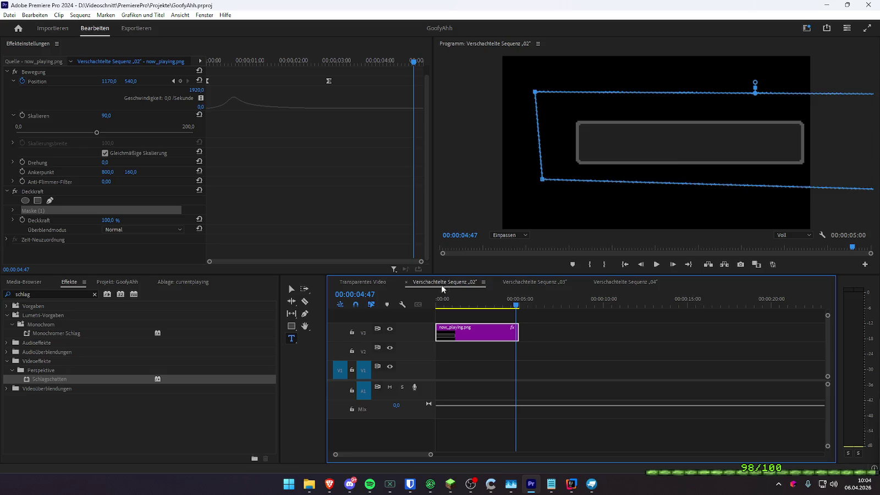
left_click(512, 283)
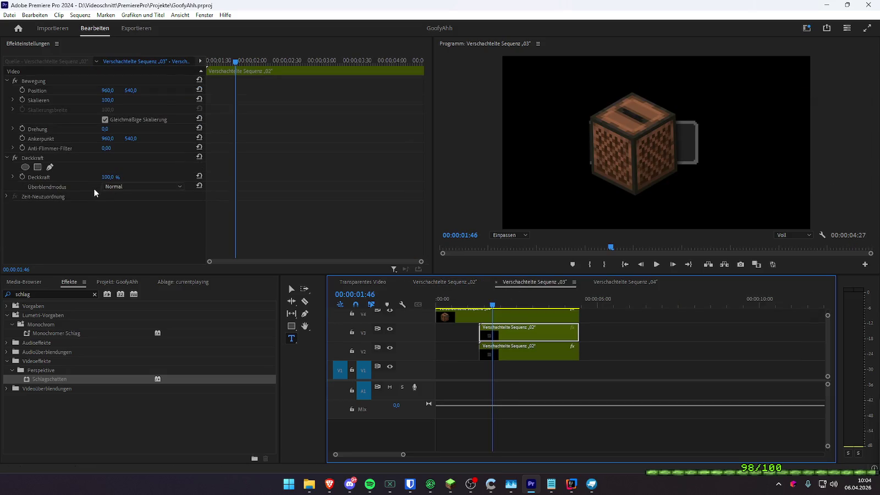
- Check the lower clip's drop shadow and open nested sequence 02 from the upper clip
left_click(529, 355)
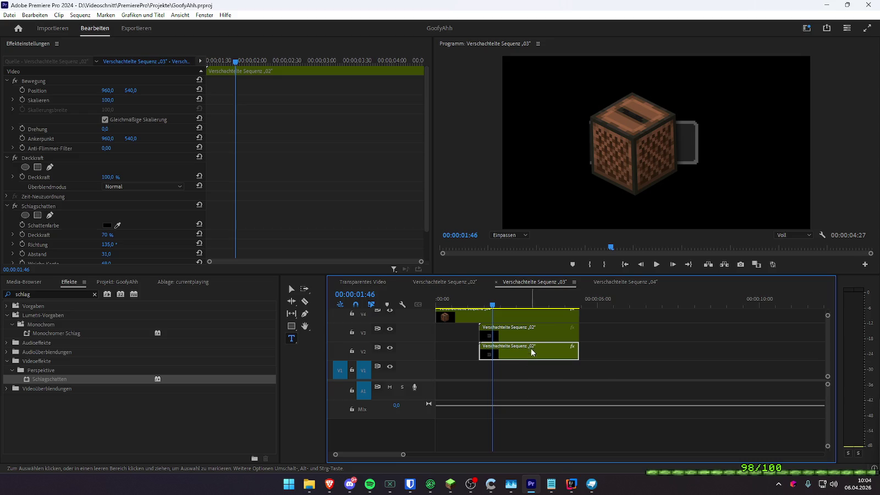
left_click(535, 339)
double_click(544, 335)
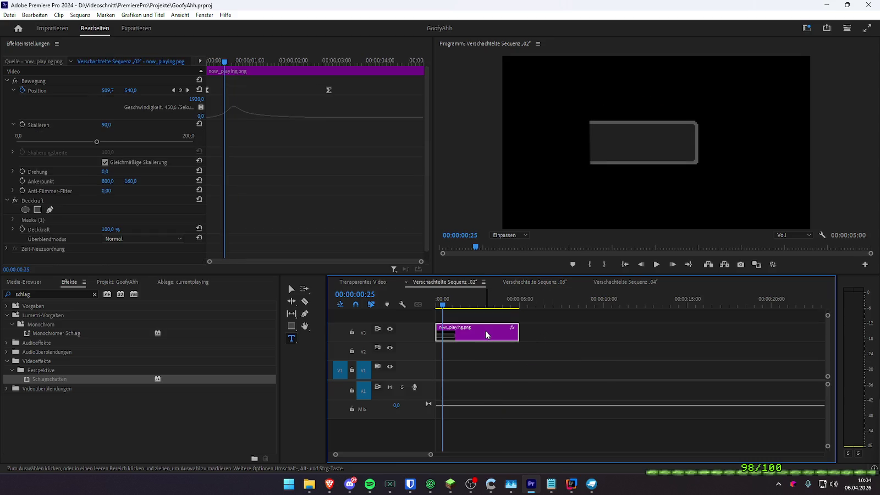
scroll(239, 192, "down", 1)
scroll(240, 105, "up", 1)
- Square the mask's left edge by moving its left corners at the 00:00:00:55 Maskenpfad keyframe
mouse_move(225, 61)
left_mouse_down()
mouse_move(211, 62)
mouse_move(230, 63)
left_mouse_up()
left_click(37, 209)
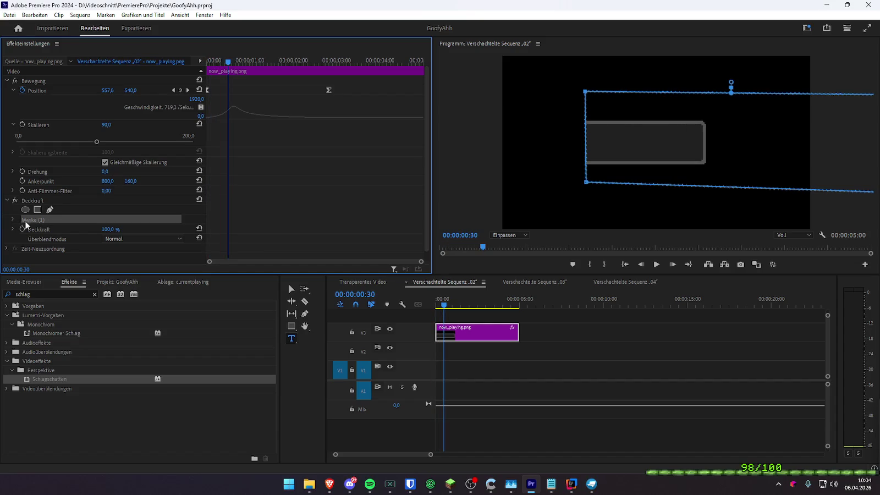
scroll(345, 201, "down", 1)
scroll(345, 202, "down", 1)
left_click_drag(234, 61, 237, 62)
left_click(187, 210)
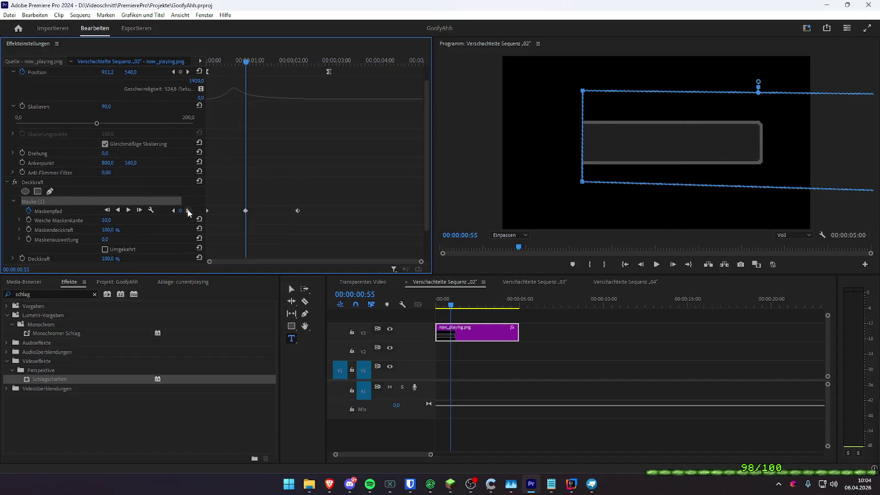
left_click(589, 182)
left_click_drag(589, 182, 595, 179)
left_click_drag(582, 90, 595, 91)
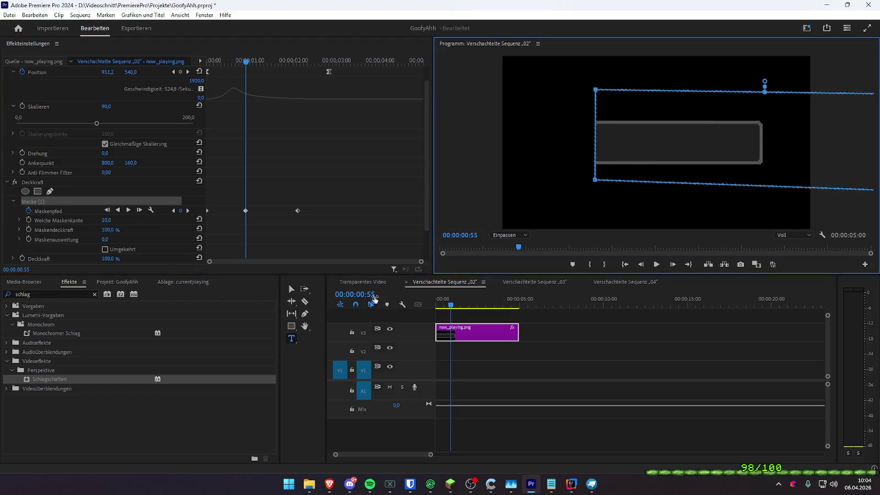
- In Transparentes Video, scrub the banner's entrance to check the mask fix
left_click(365, 281)
left_click_drag(451, 300, 469, 303)
key("Left")
key("Left")
key("Left")
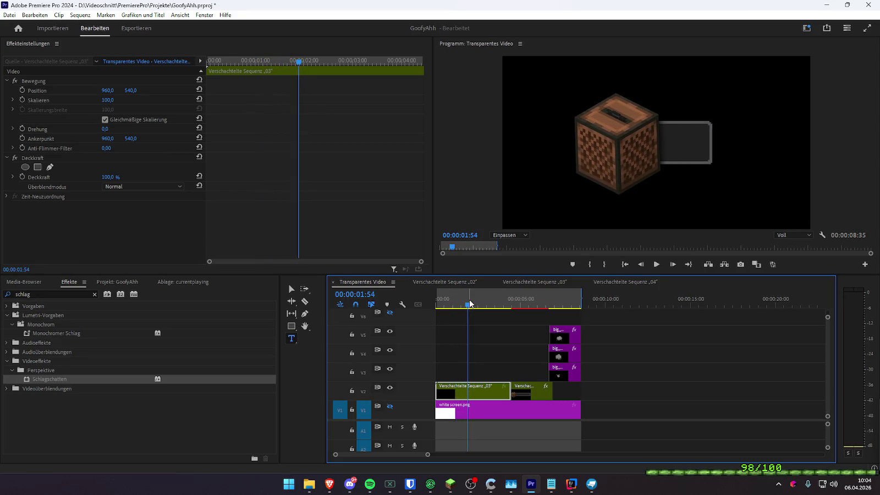
key("Left")
key("Left")
key("Left")
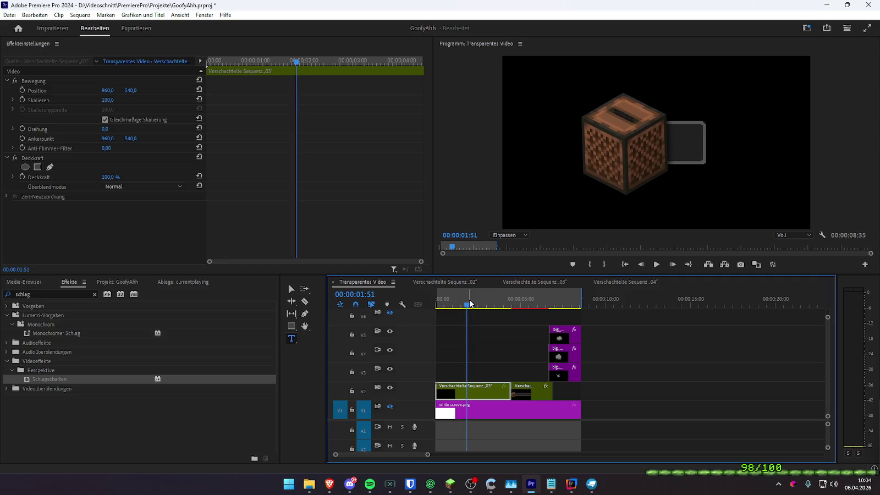
key("Left")
key("Left")
key("Left")
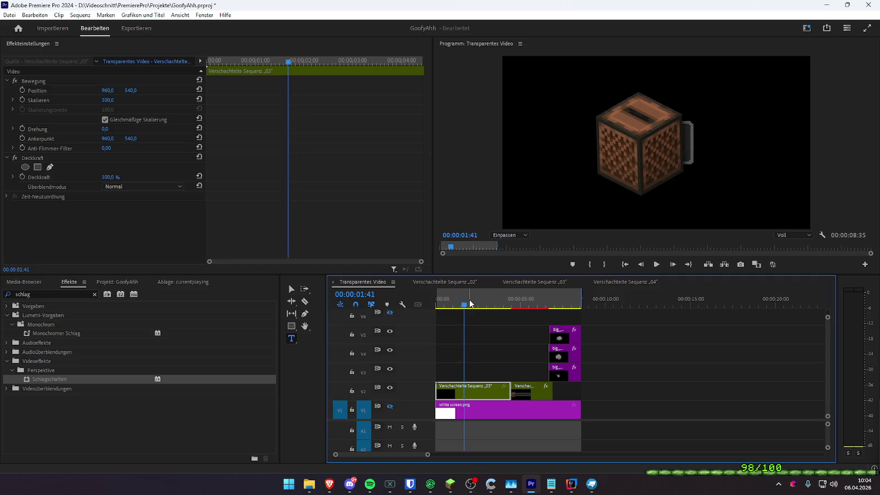
key("Left")
key("Left")
key("Left")
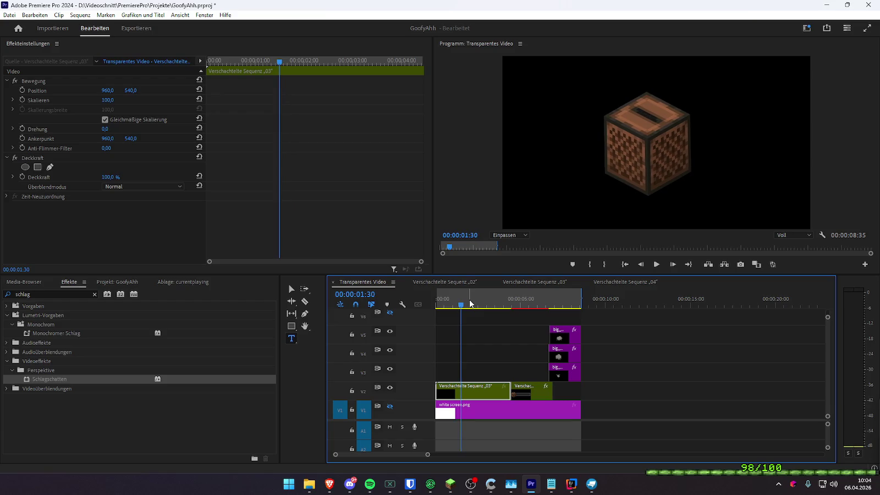
key("Right")
key("Right")
key("Right")
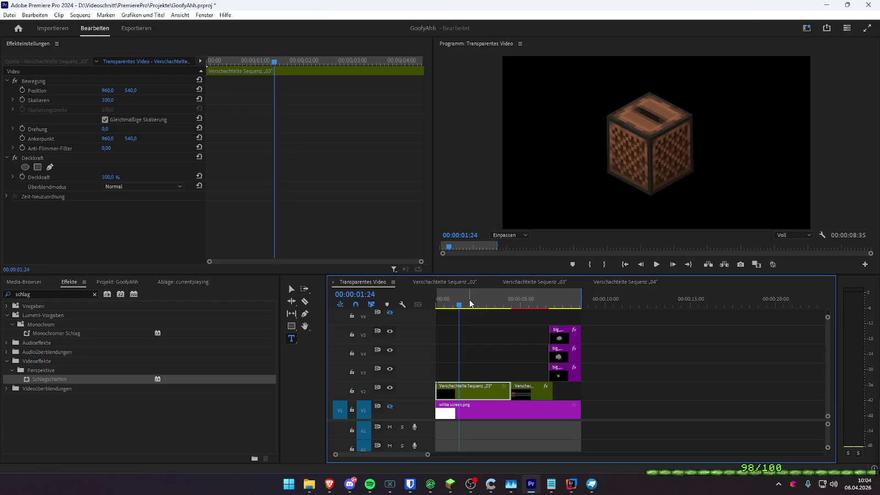
double_click(475, 392)
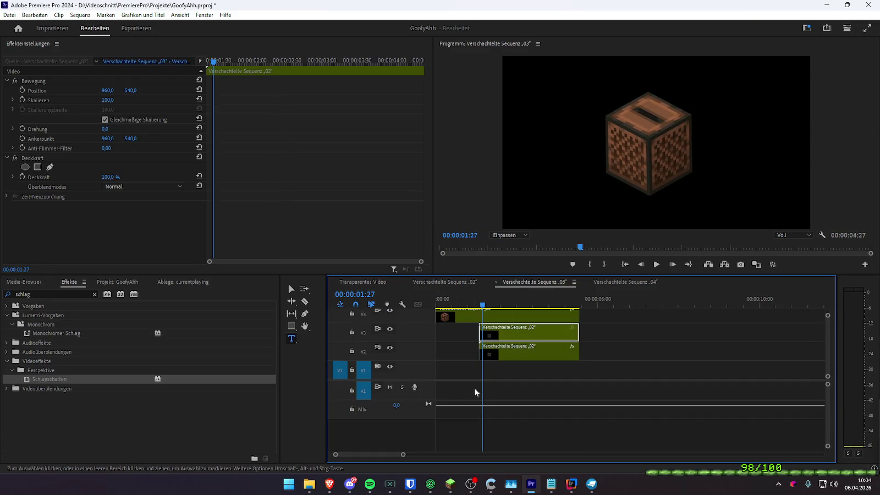
key("Right")
key("Right")
key("Right")
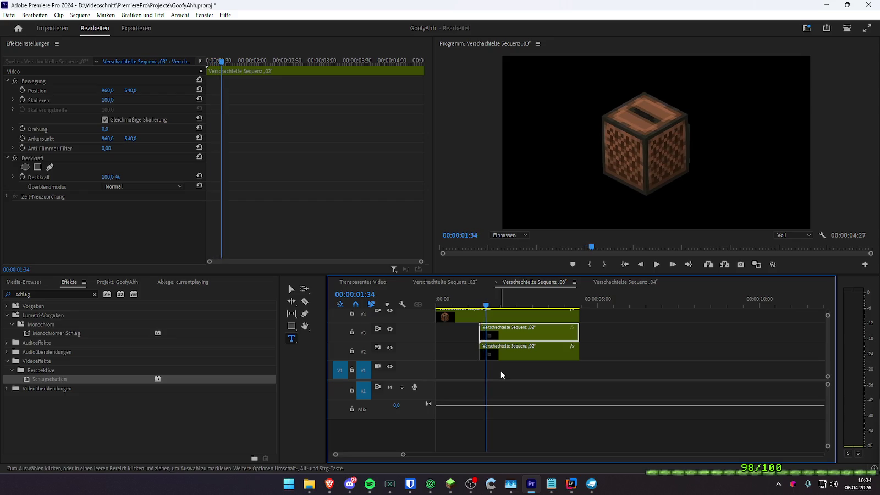
key("Right")
key("Right")
key("Right")
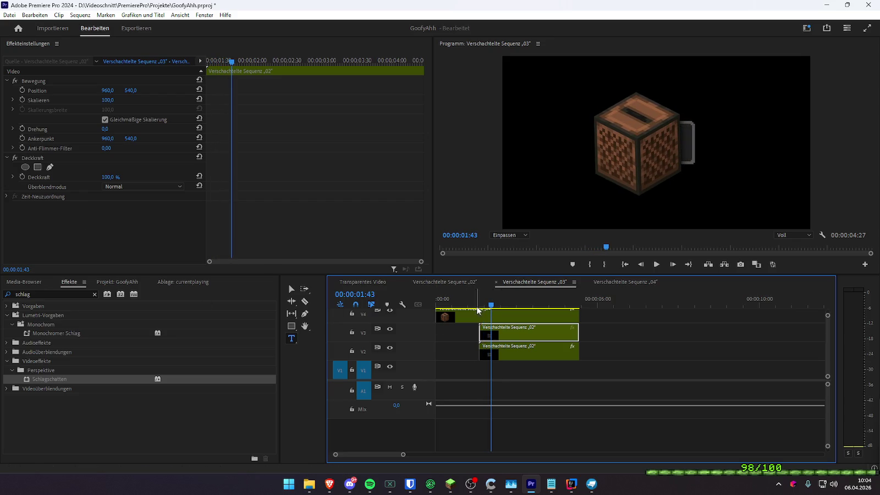
key("Right")
key("Right")
key("Right")
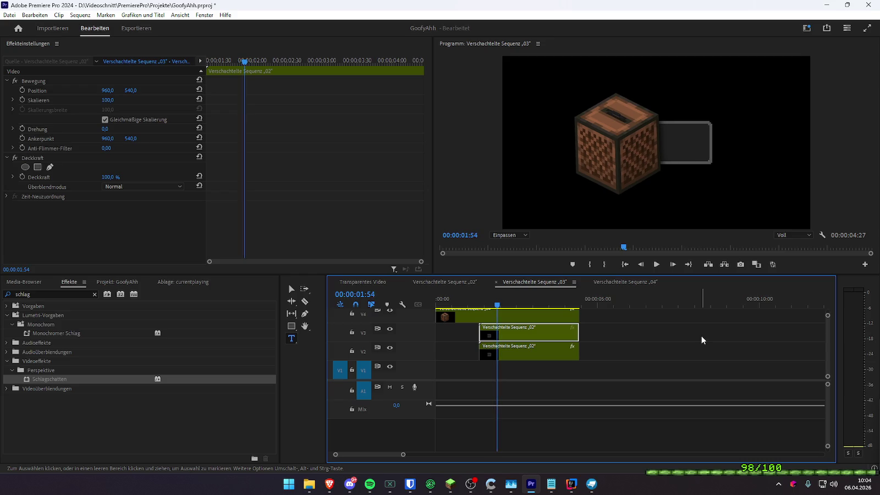
key("Left")
key("Left")
key("Left")
key("Right")
key("Right")
key("Right")
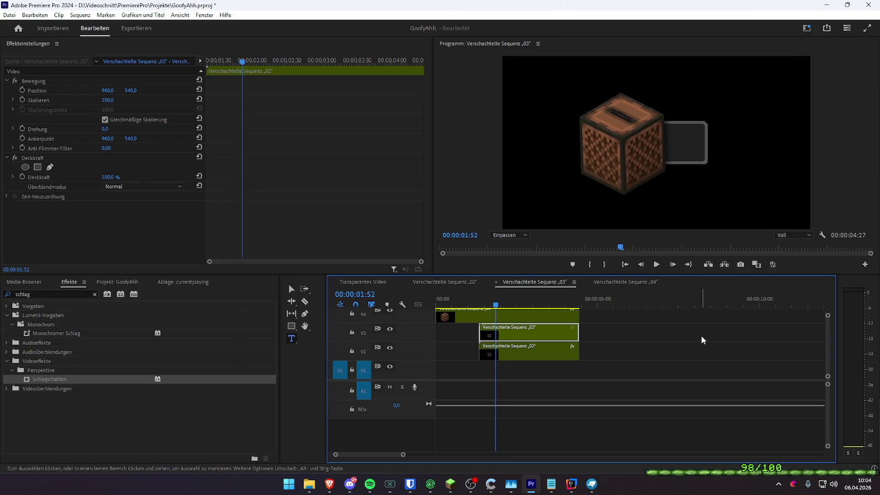
key("Right")
key("Right")
key("Right")
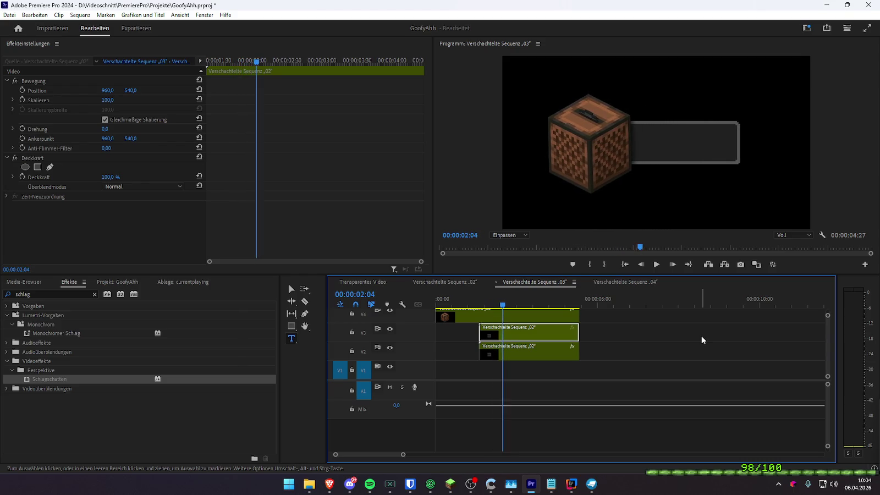
key("Right")
key("Right")
key("Right")
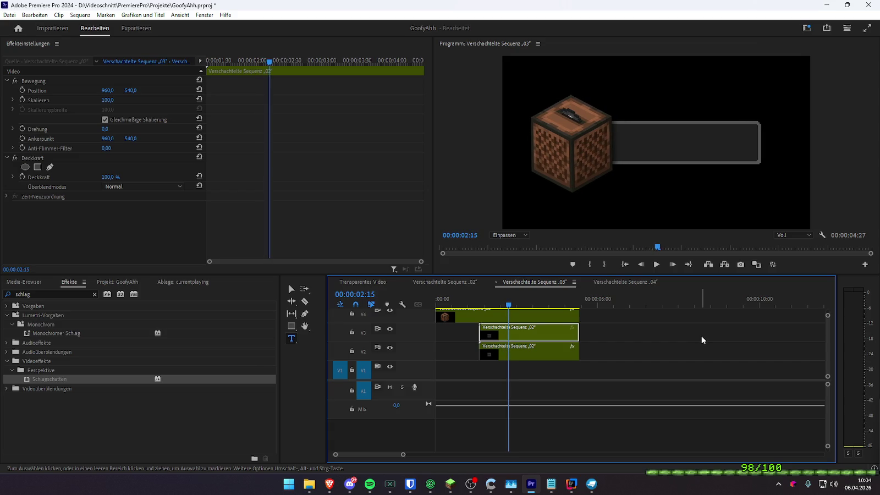
key("alt+Tab")
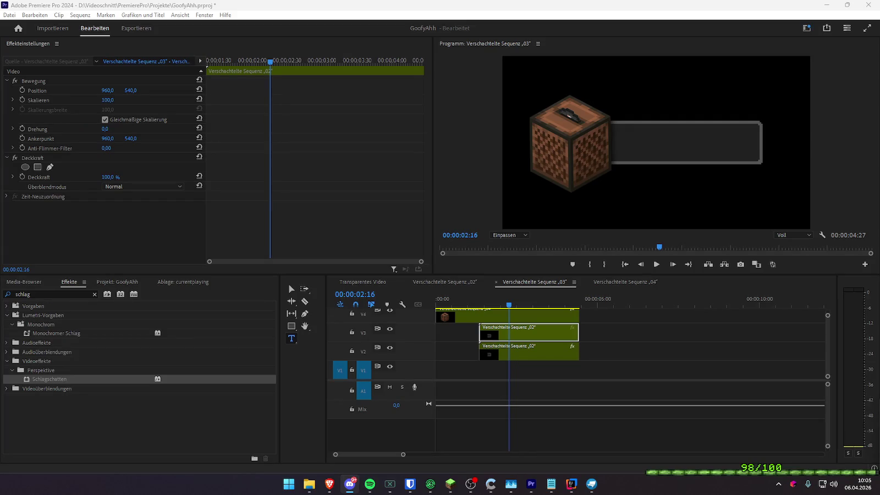
left_click_drag(505, 305, 479, 305)
left_click(364, 282)
key("space")
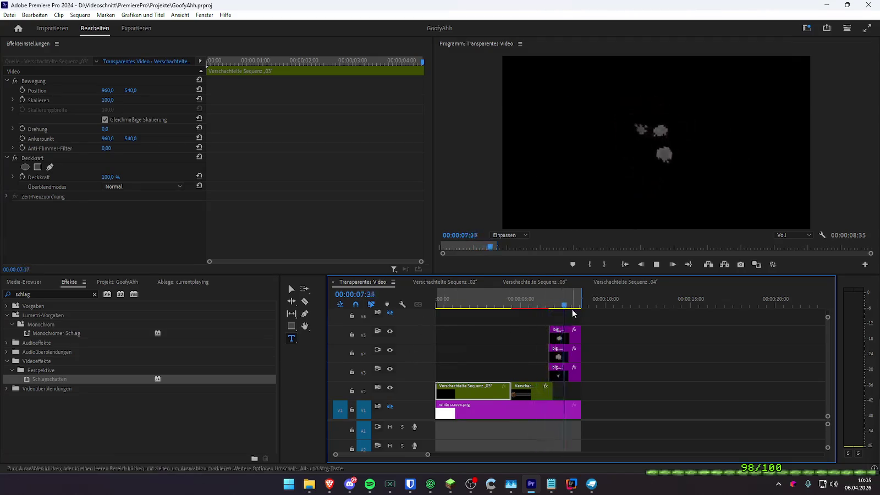
left_click(497, 305)
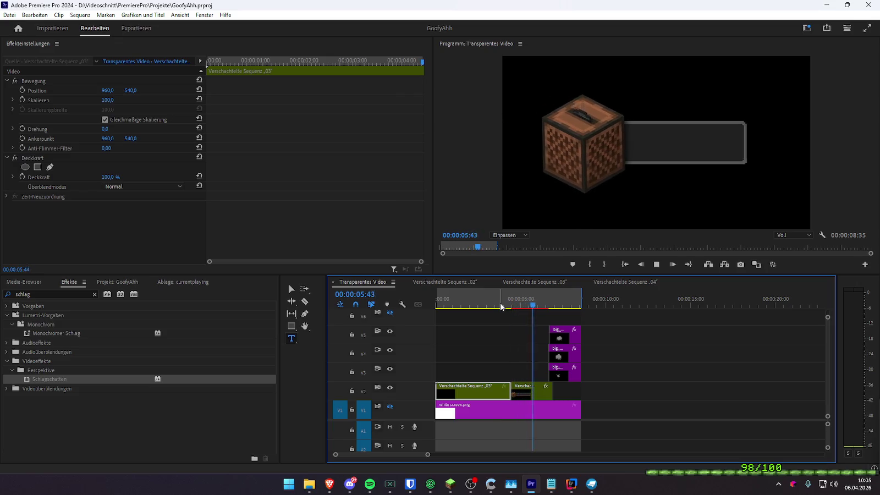
left_click(309, 484)
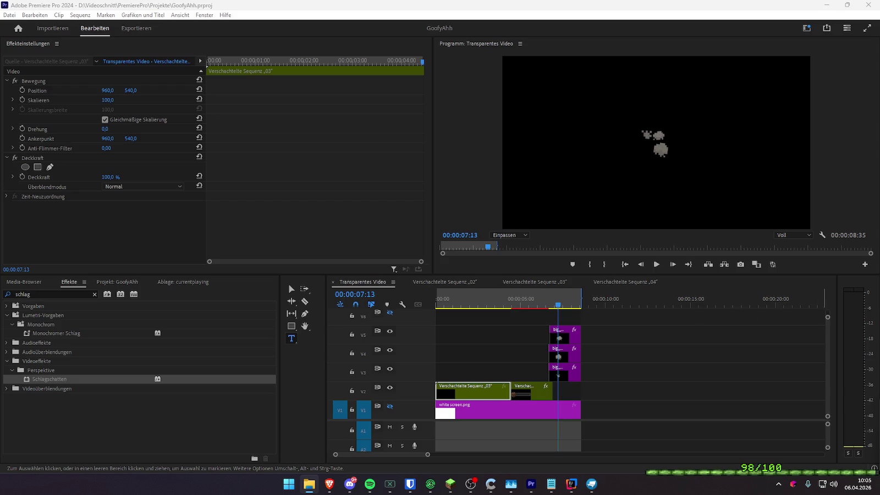
left_click_drag(519, 301, 437, 302)
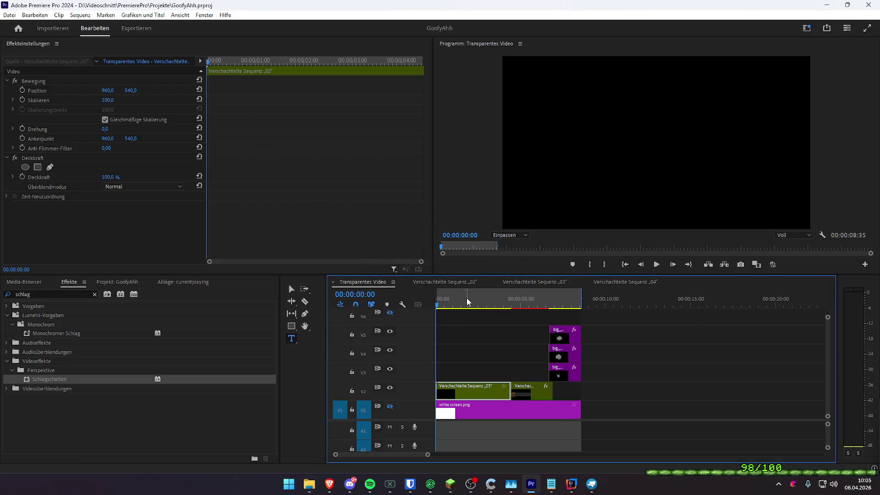
key("space")
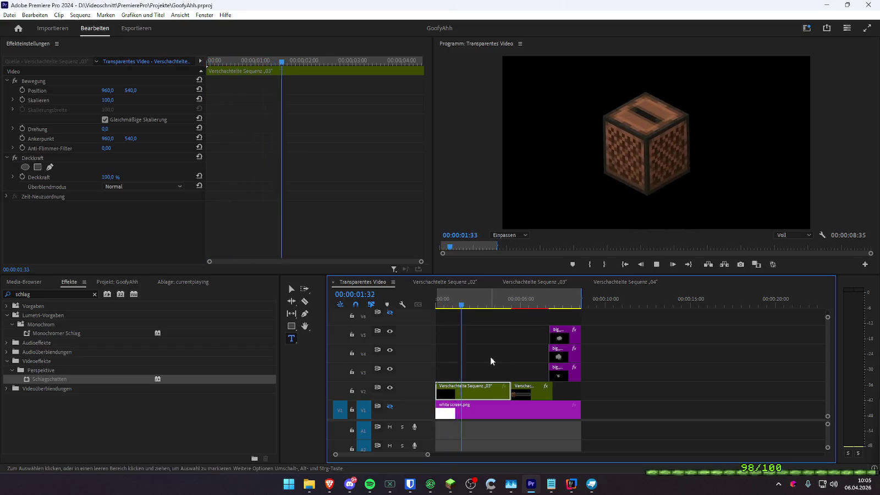
key("space")
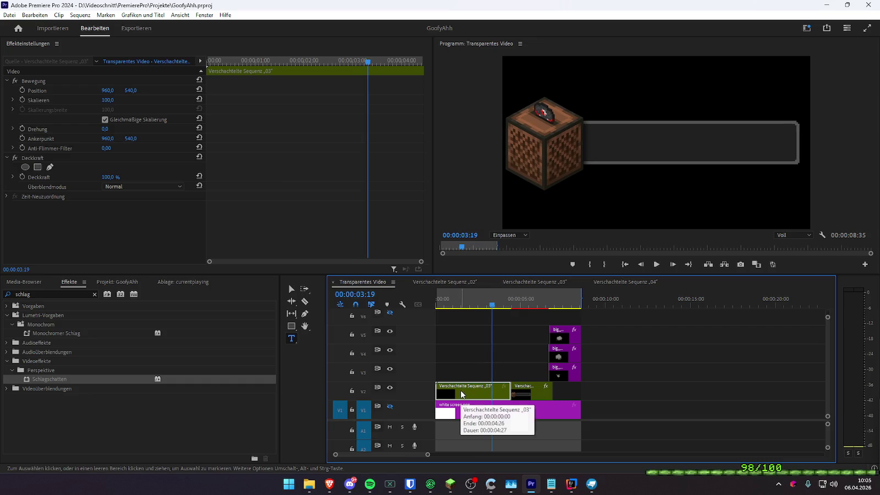
left_click(511, 356)
left_click(525, 335)
- Select the timeline clips and make the white screen on V1 visible
left_click(597, 333)
left_click(457, 390)
left_click(497, 342)
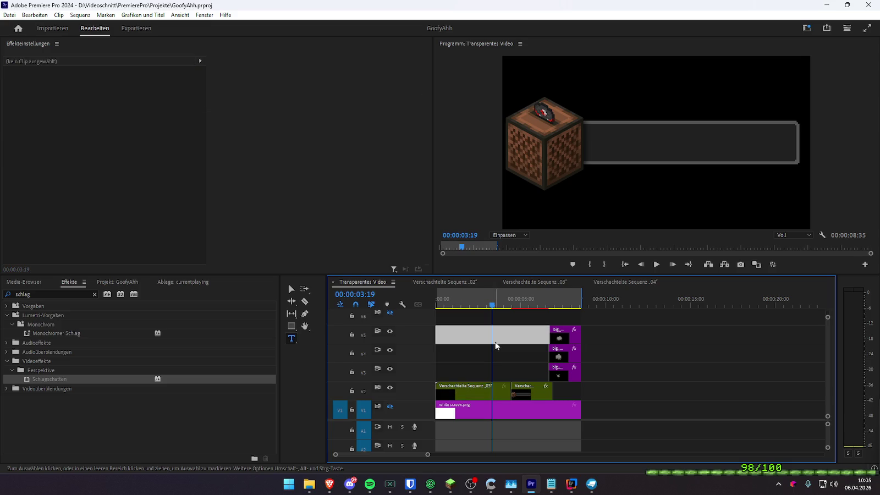
left_click(390, 406)
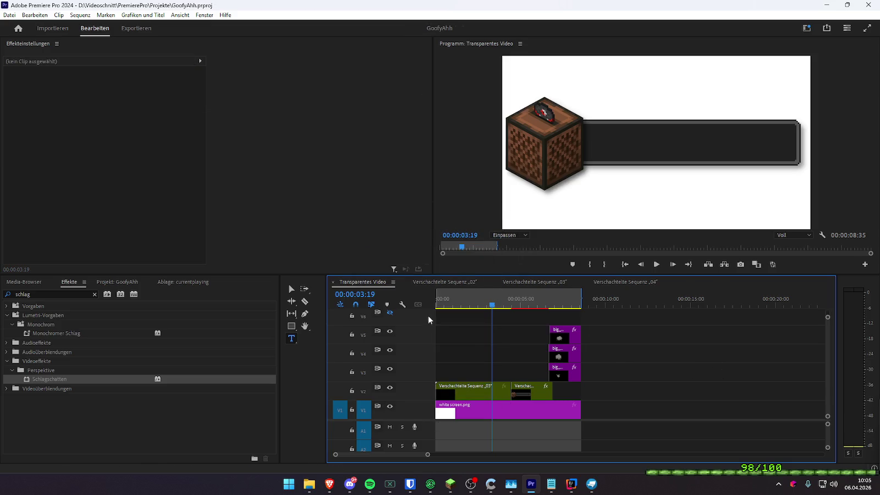
- Export the Transparentes Video sequence as H.264
key("ctrl+m")
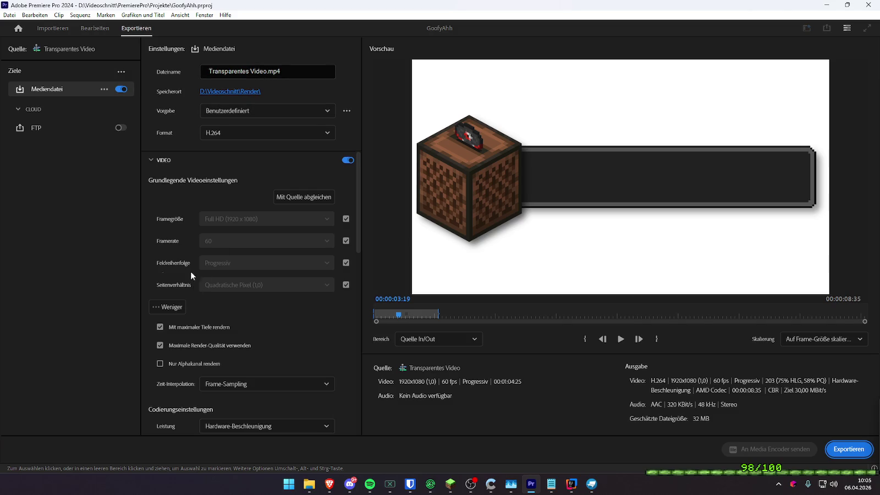
scroll(337, 321, "down", 2)
scroll(337, 323, "down", 10)
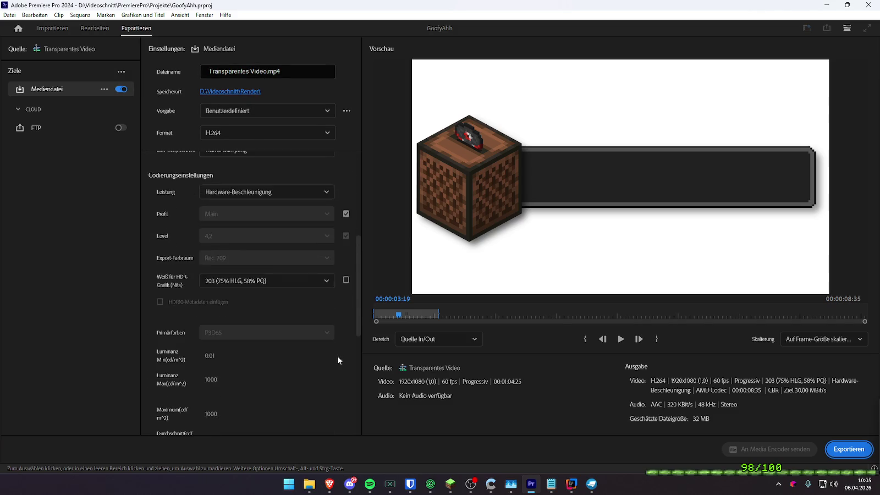
left_click(848, 448)
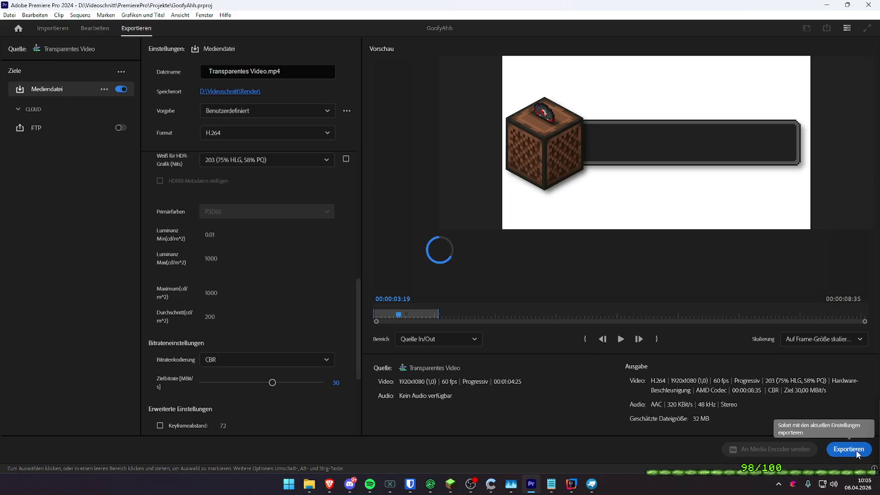
- Locate the rendered Transparentes Video file in File Explorer and play it
left_click(309, 484)
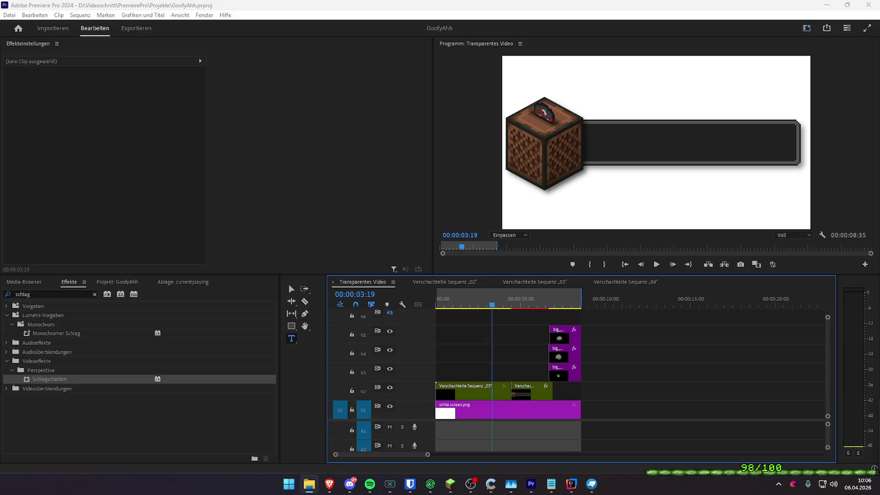
left_click(142, 28)
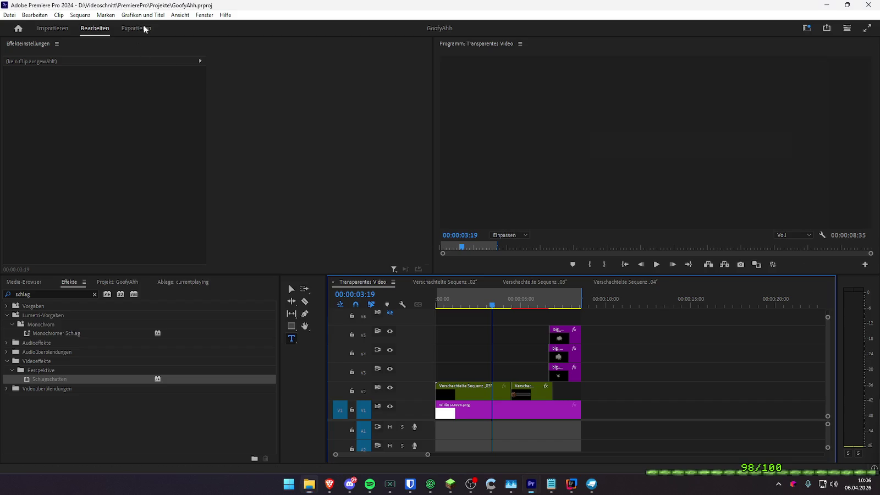
left_click(91, 28)
key("super+e")
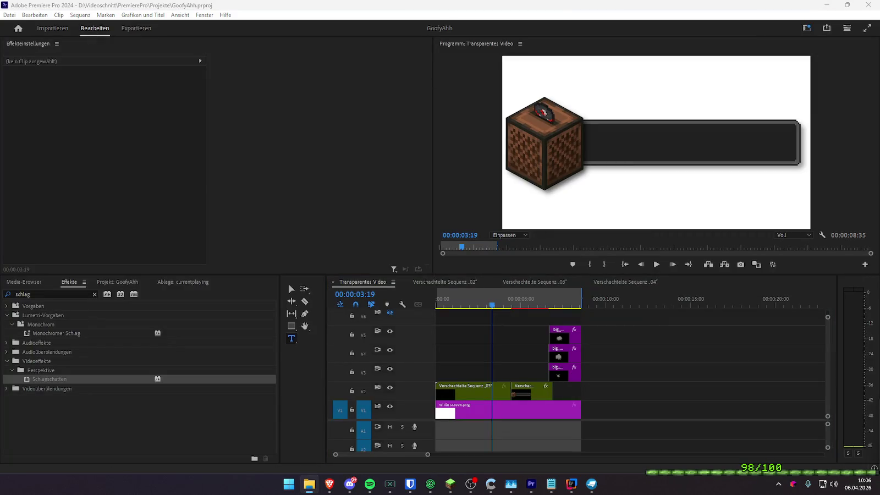
key("Return")
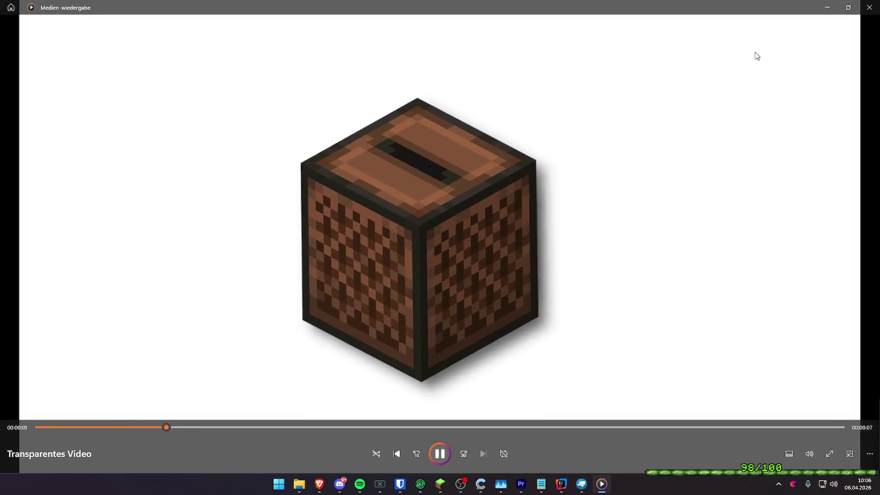
- Rewind and replay the exported banner video on white, then close the media player
left_click_drag(299, 426, 199, 426)
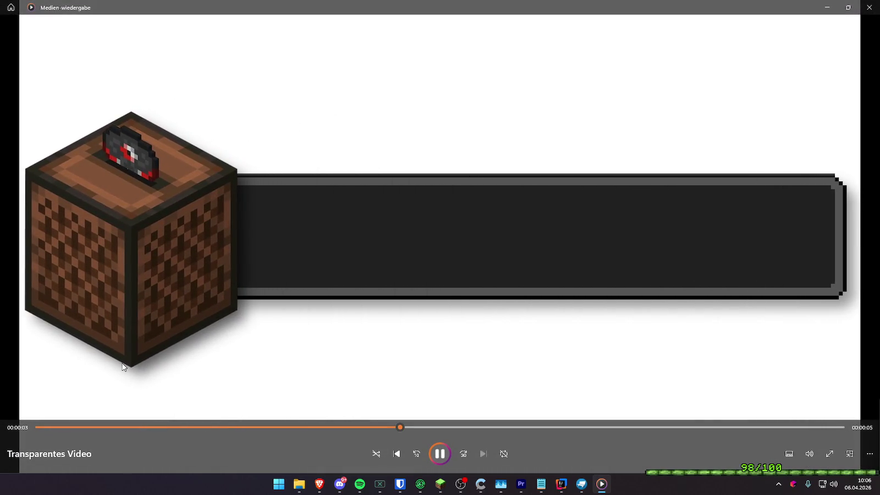
left_click(175, 427)
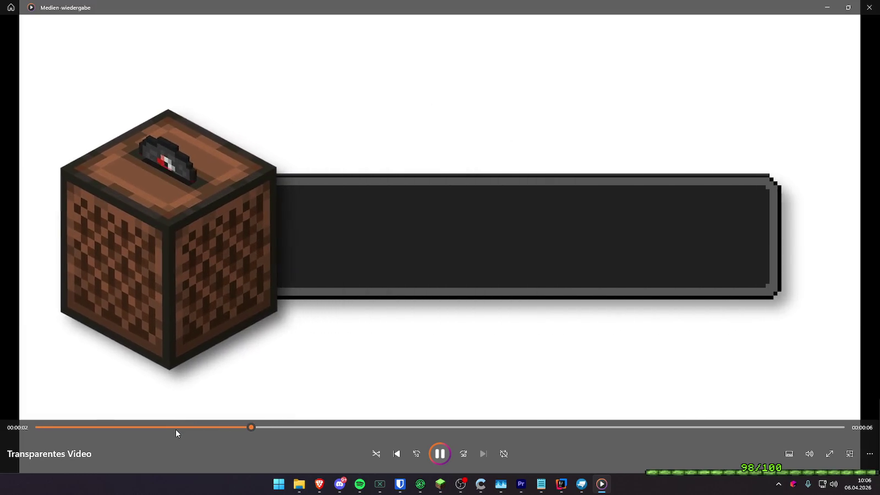
key("alt+F4")
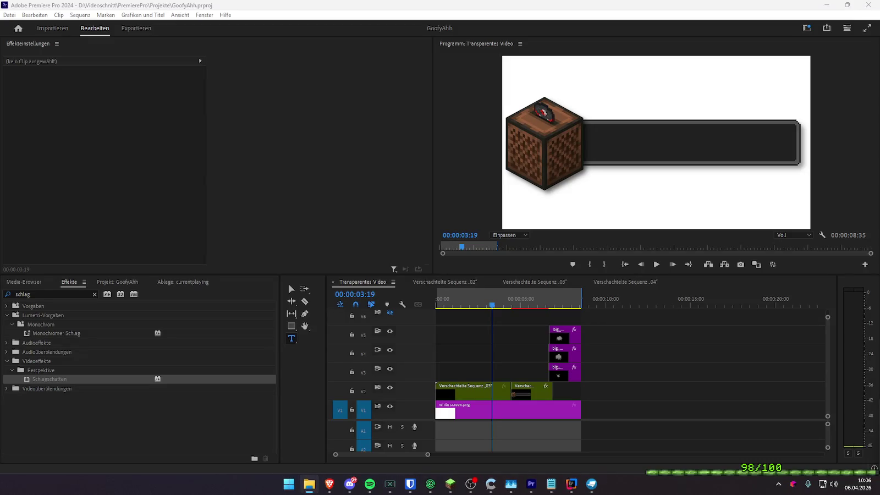
- Hide the white V1 background and save the project
left_click(390, 405)
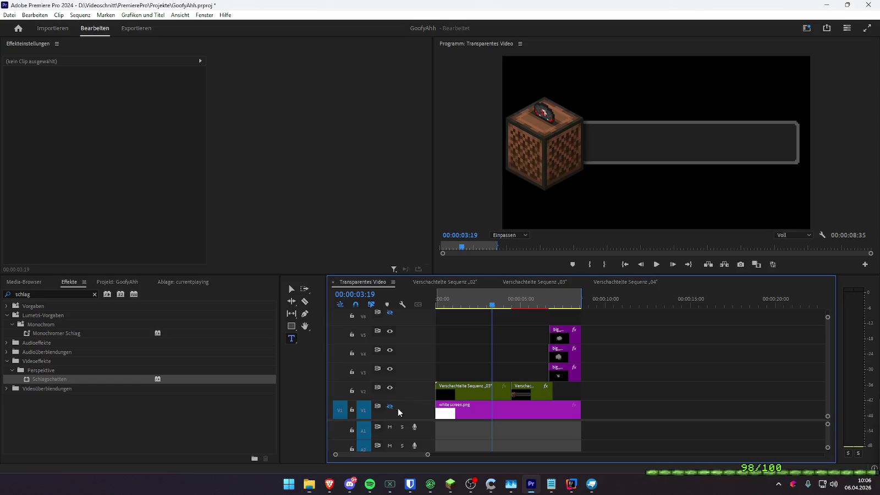
left_click(486, 297)
key("ctrl+s")
- Hide tracks V3 and V2 in nested sequence 03 and play it back
double_click(460, 393)
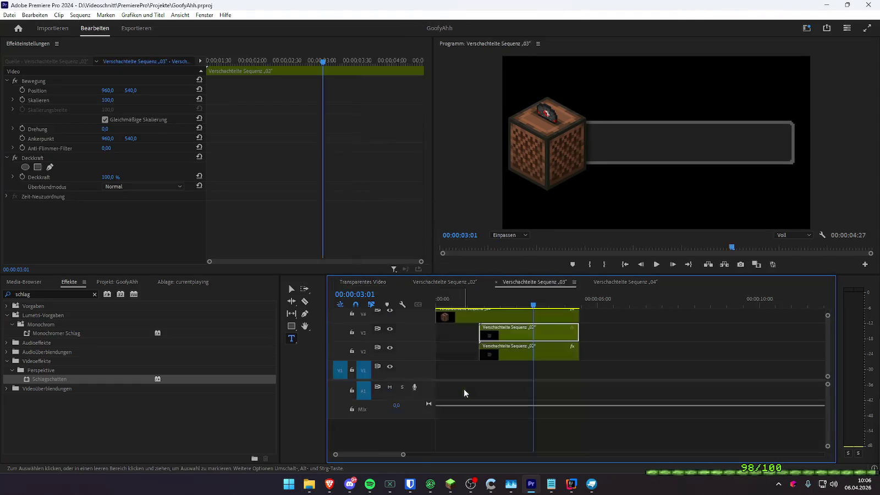
left_click(469, 301)
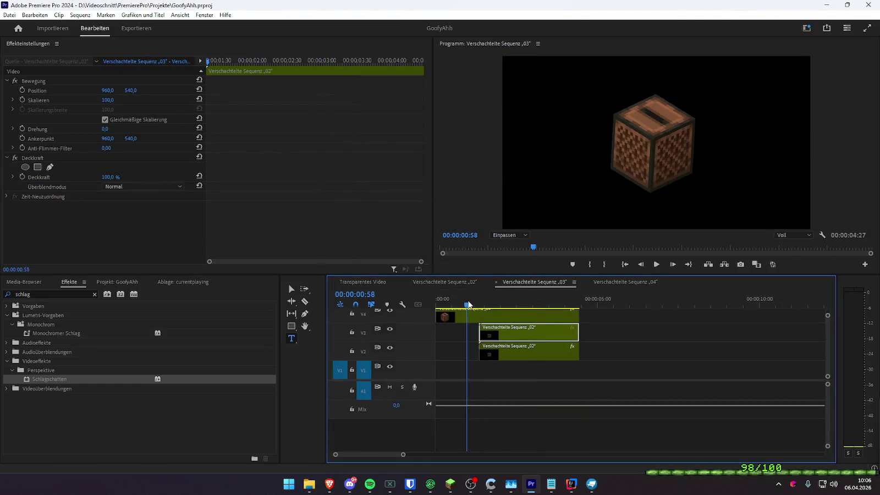
left_click(390, 329)
left_click(389, 347)
left_click(454, 302)
key("space")
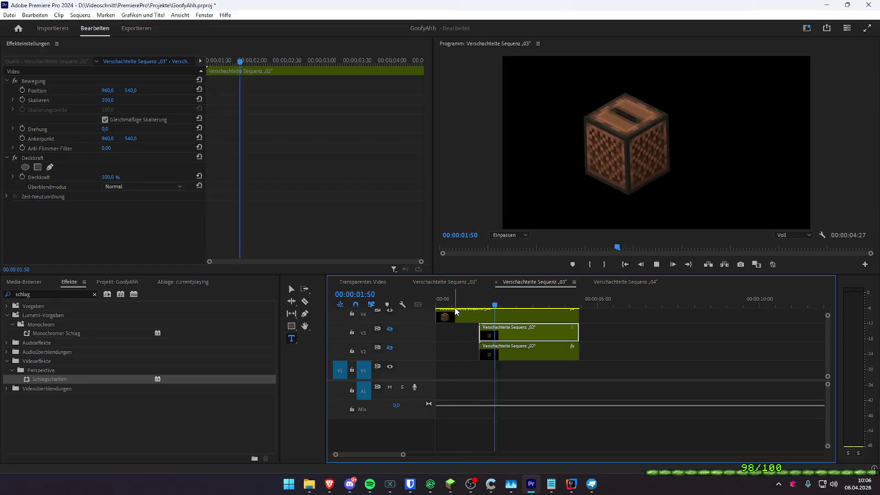
- Preview Transparentes Video again and bring up its export settings with Ctrl+M
left_click(362, 281)
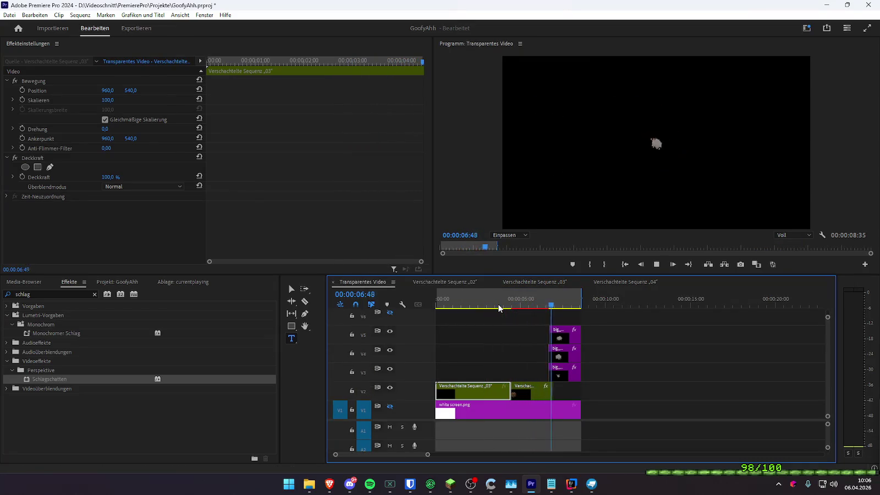
key("space")
key("ctrl+m")
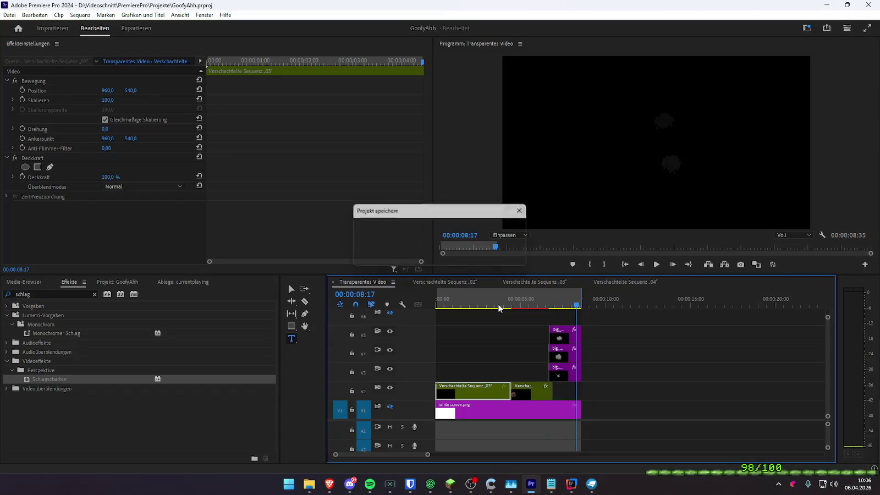
- Set the export format to QuickTime
left_click(240, 111)
left_click(239, 124)
left_click(238, 132)
scroll(242, 212, "down", 5)
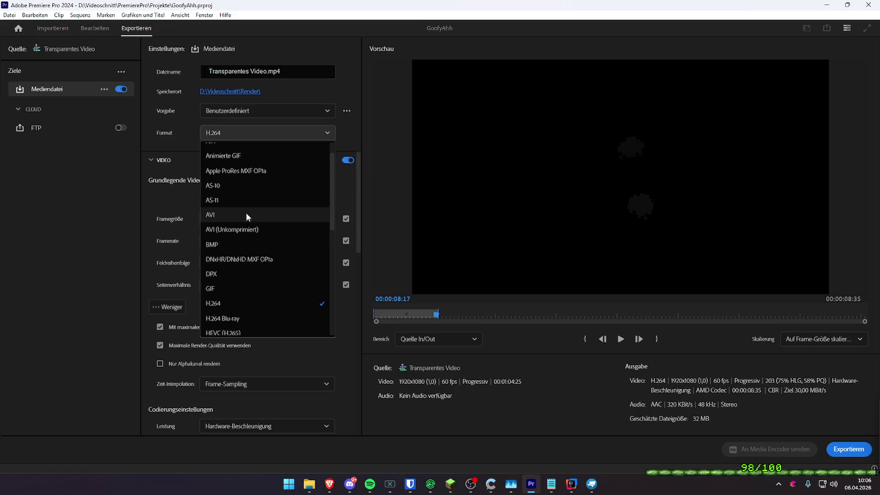
scroll(248, 231, "down", 2)
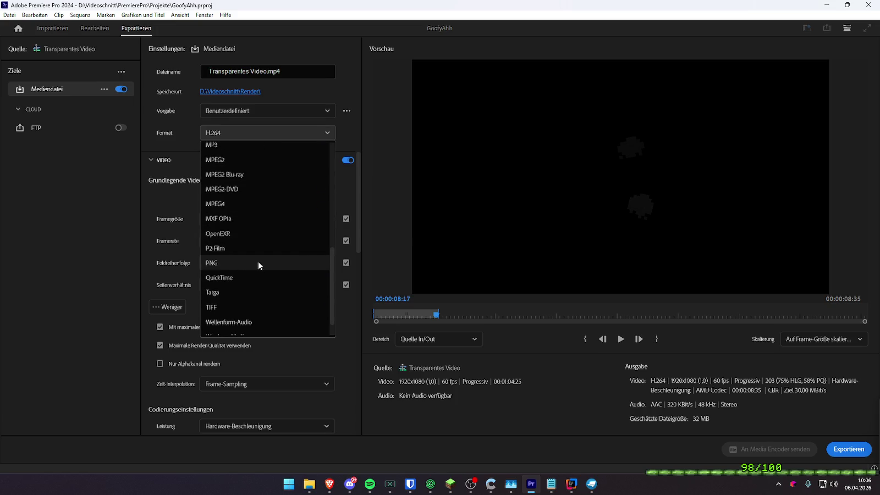
left_click(258, 277)
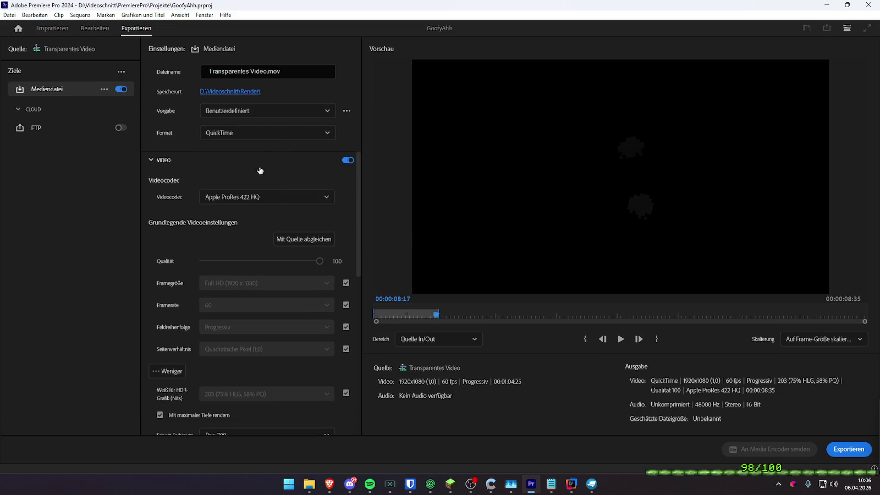
- Compare ProRes 4444 XQ and settle on the Apple ProRes 4444 video codec
left_click(264, 197)
scroll(272, 257, "down", 2)
scroll(272, 270, "down", 1)
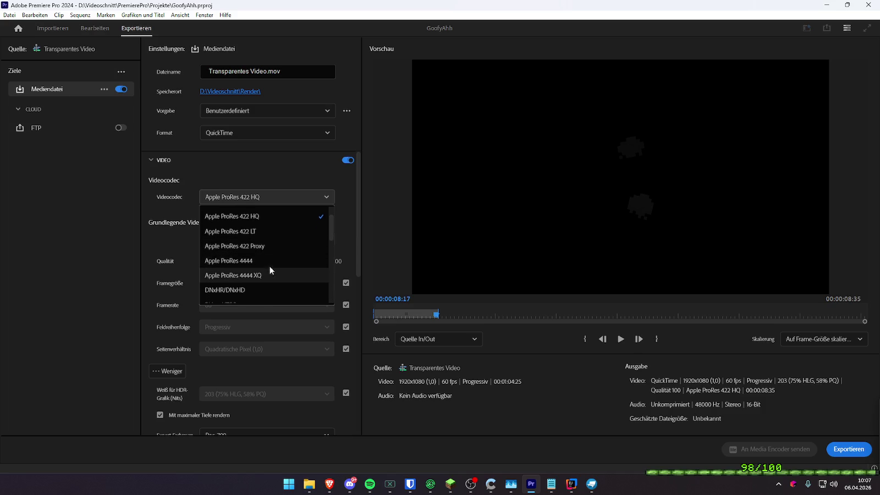
left_click(270, 260)
left_click(275, 203)
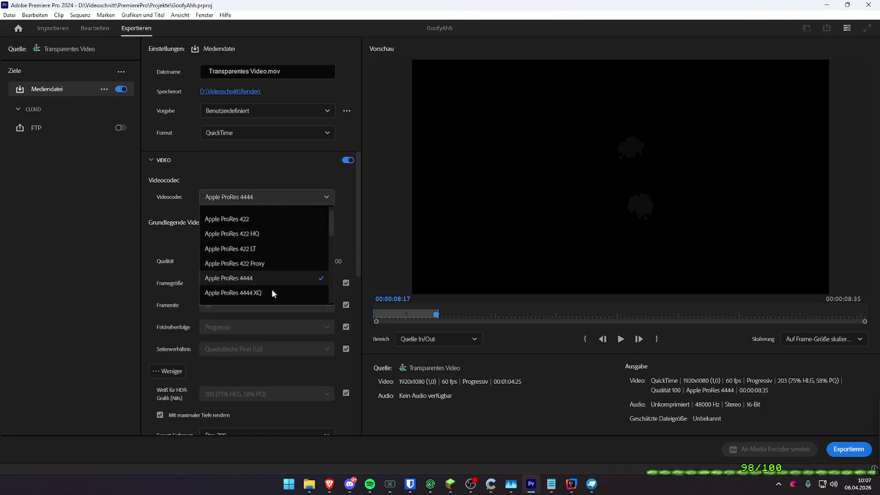
scroll(271, 277, "down", 1)
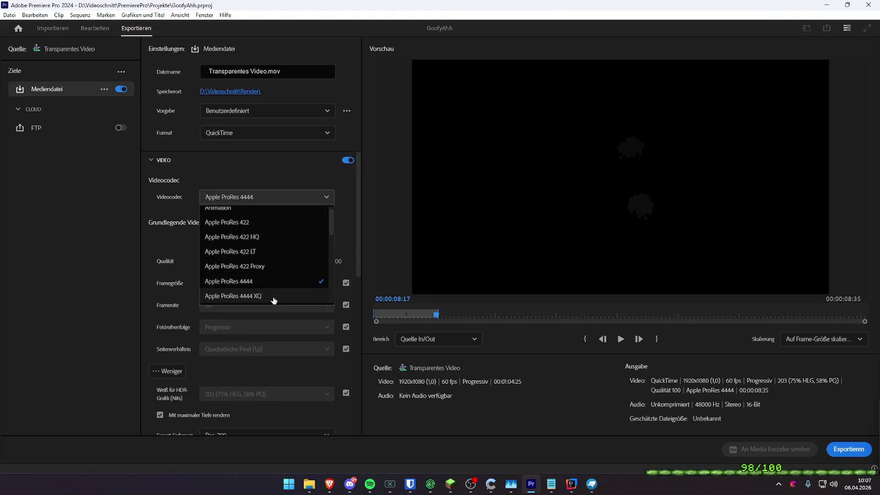
left_click(267, 296)
scroll(206, 213, "down", 3)
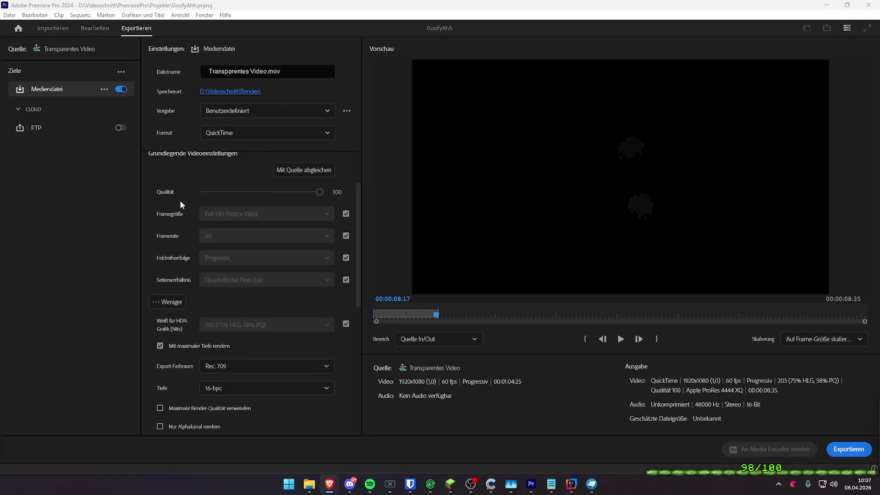
scroll(179, 219, "up", 3)
left_click(264, 292)
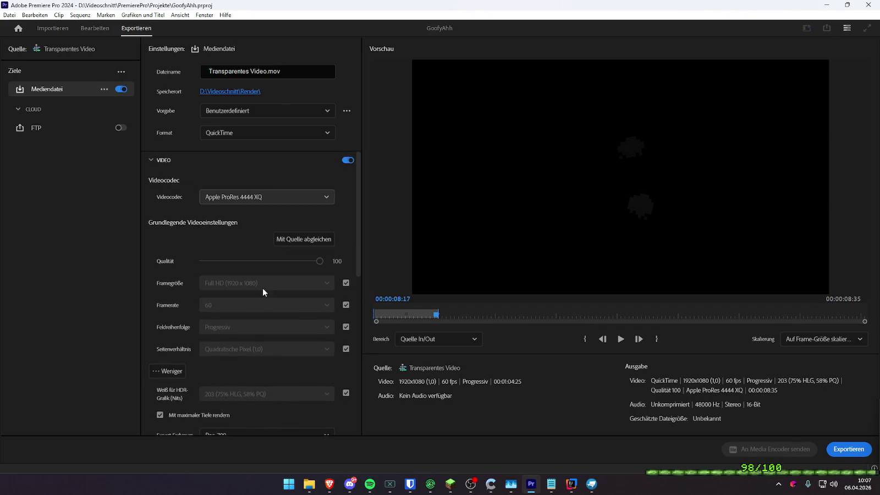
left_click(268, 199)
left_click(266, 280)
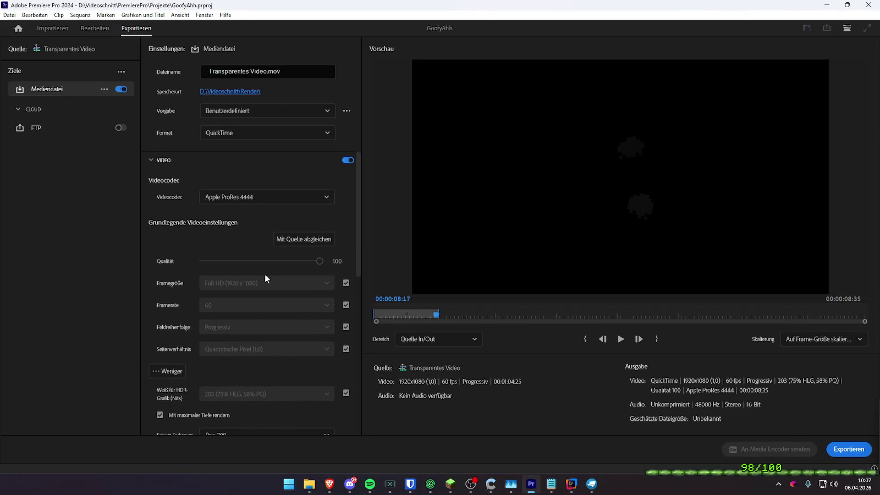
scroll(167, 238, "down", 3)
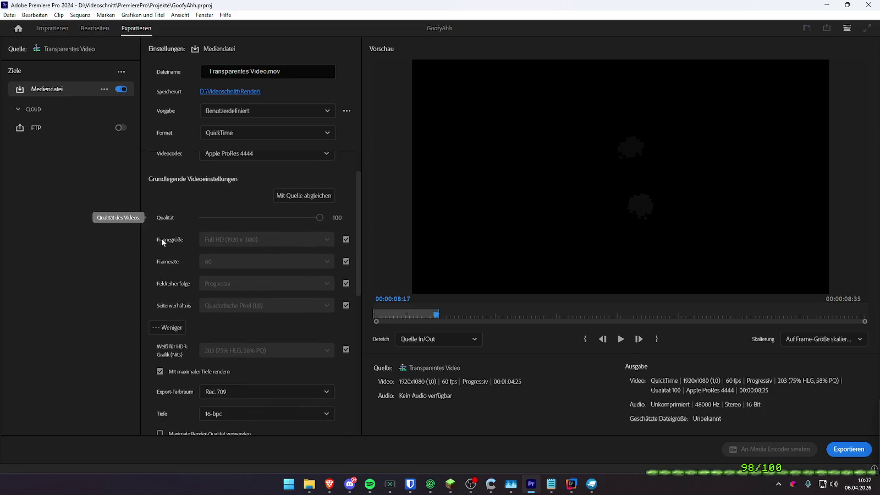